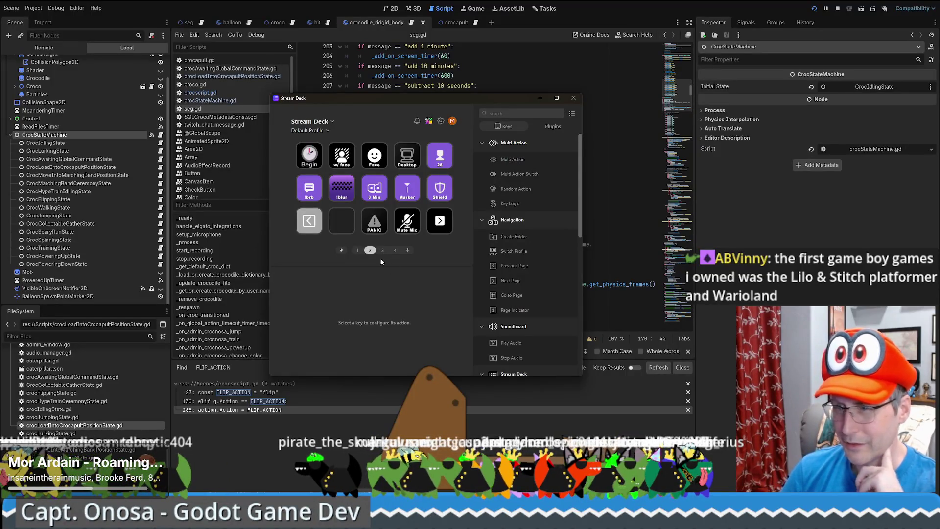
Move from page 2's empty key to the third page of Stream Deck keys.
left_click(342, 221)
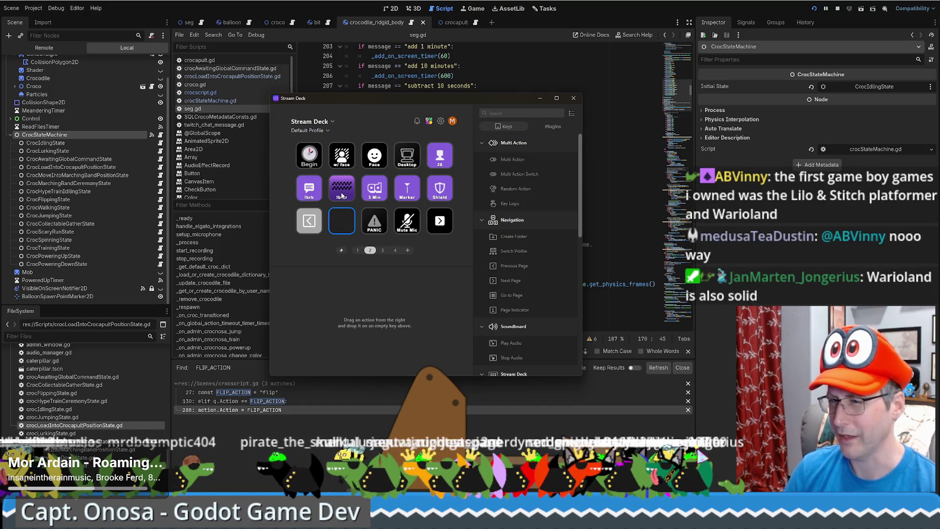
left_click(442, 224)
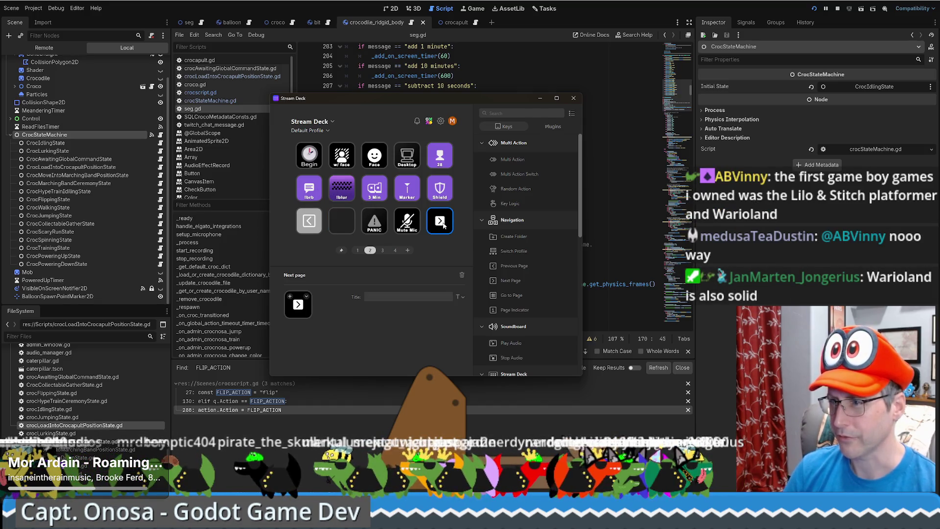
left_click(383, 251)
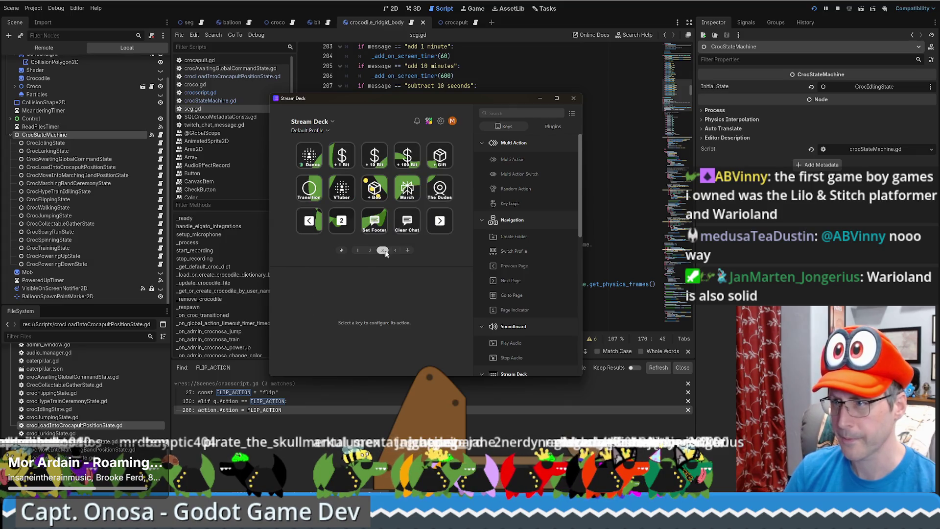
Copy the + Boo key and go back to page 2's empty slot.
left_click(376, 195)
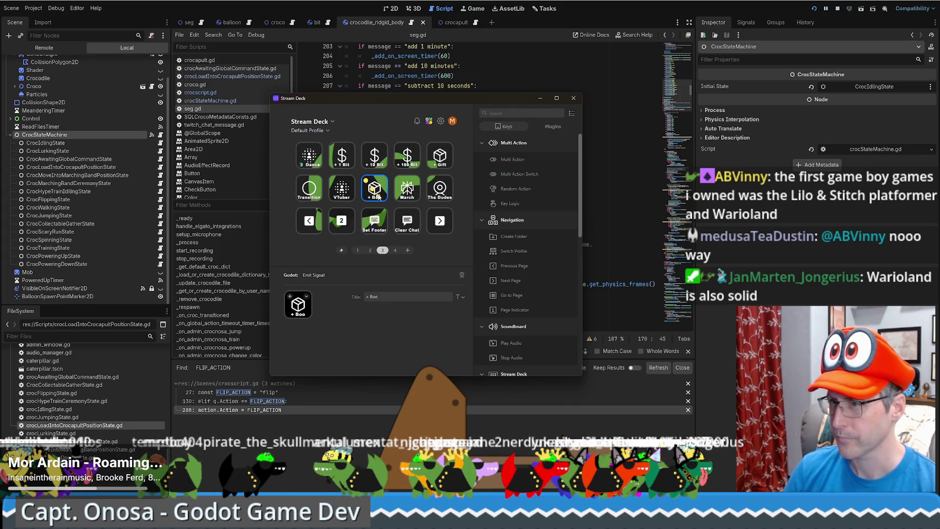
right_click(376, 195)
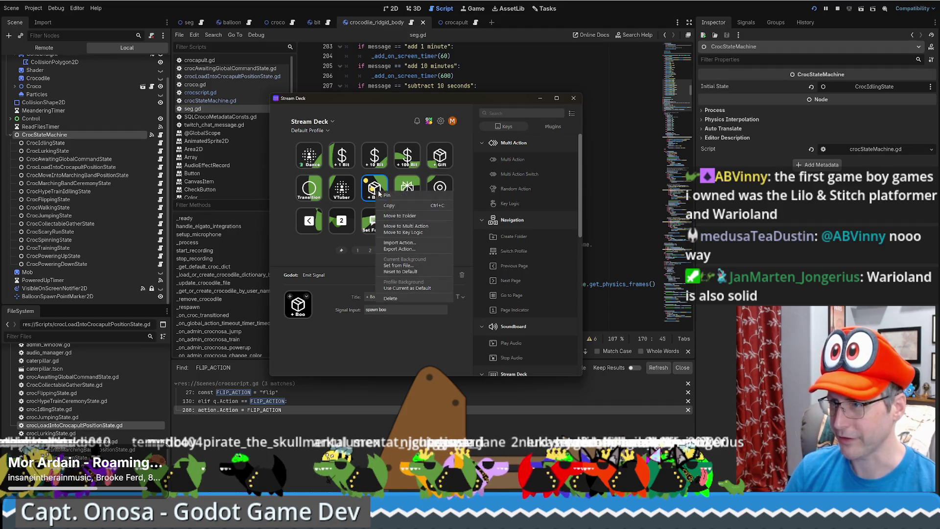
key("Escape")
left_click(370, 251)
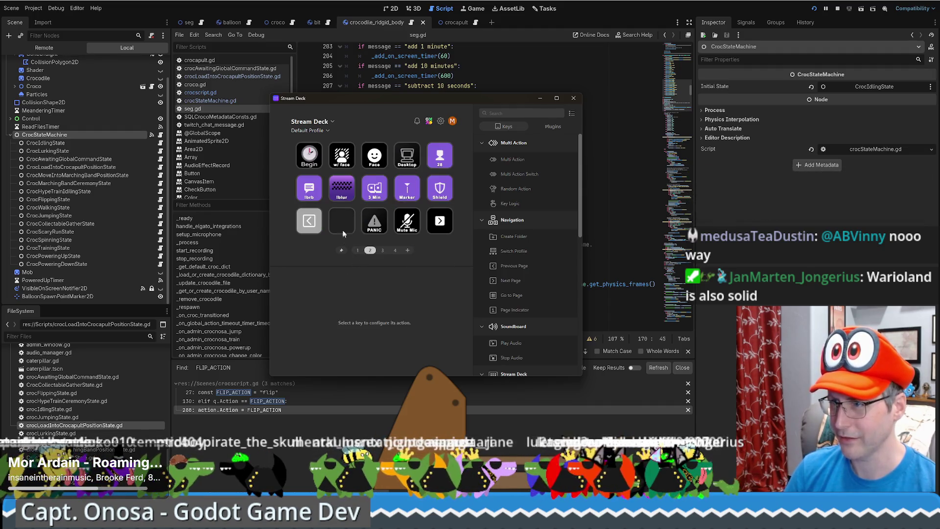
right_click(346, 223)
Paste the key into the empty slot, titled Crocapult with signal 'launch cronosa'.
left_click(376, 227)
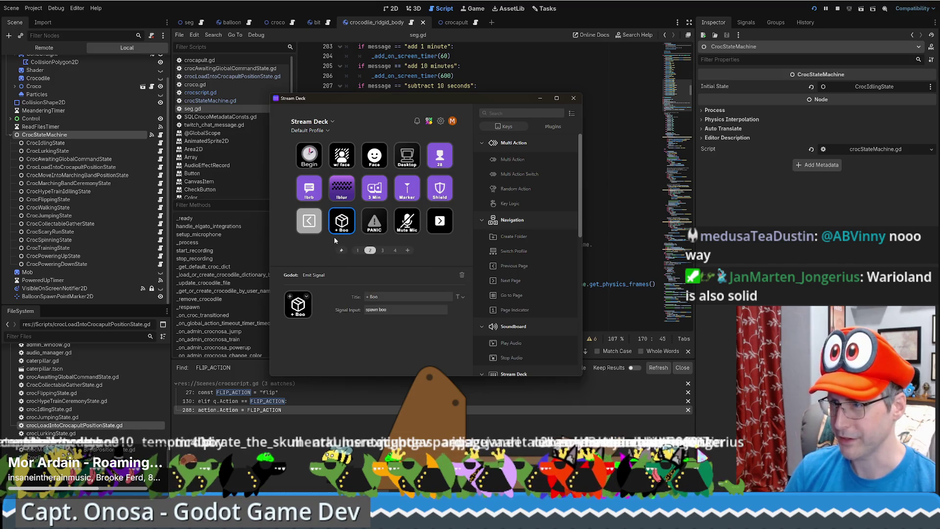
left_click_drag(374, 297, 336, 291)
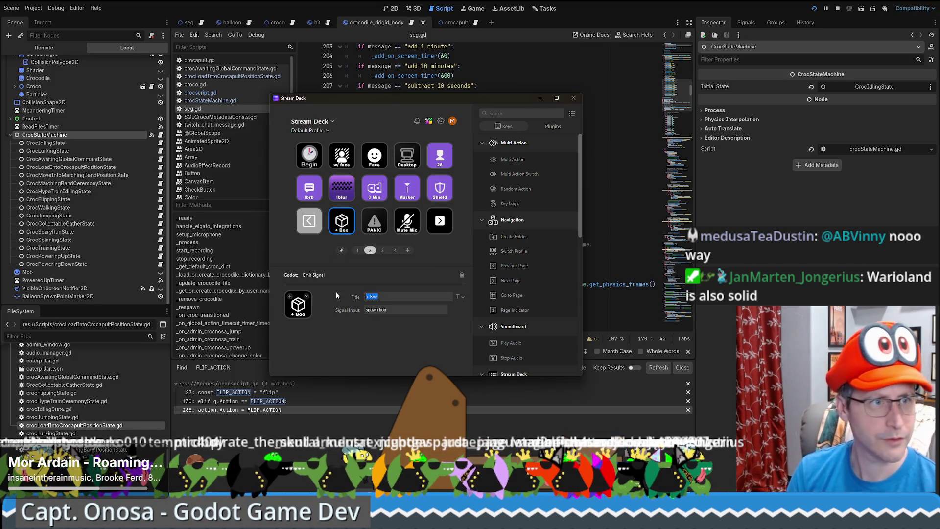
type("C")
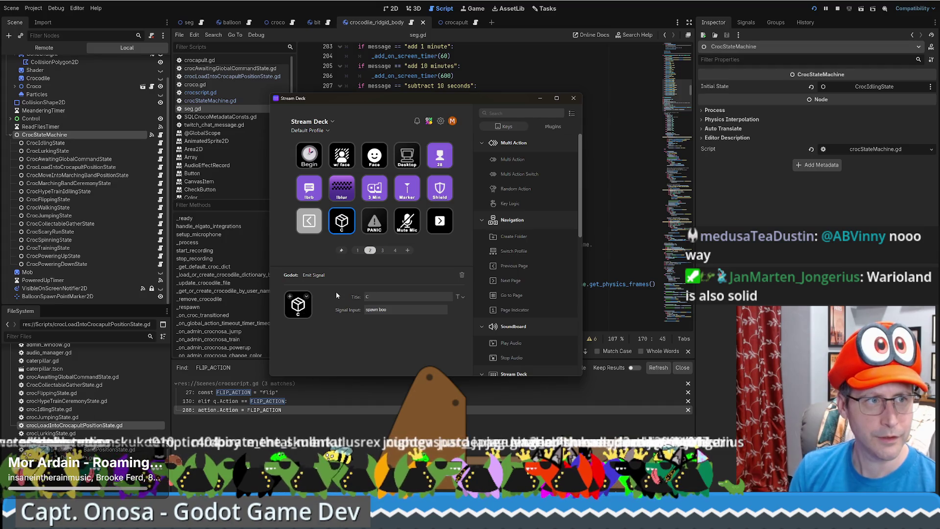
type("rocapult")
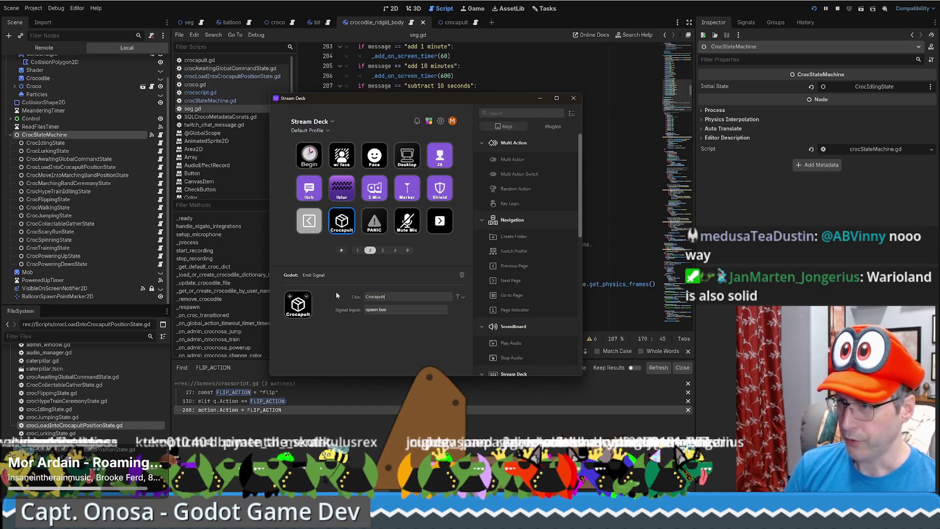
left_click_drag(392, 310, 316, 336)
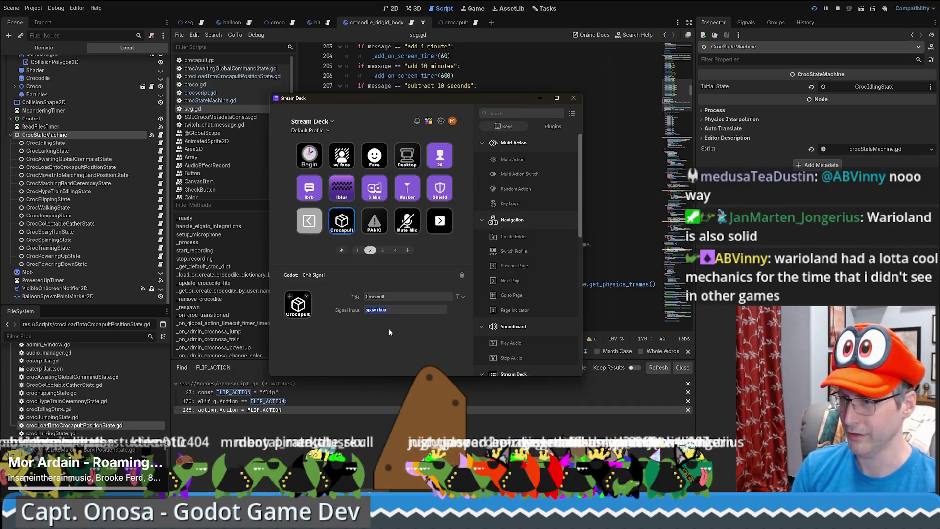
type("launch")
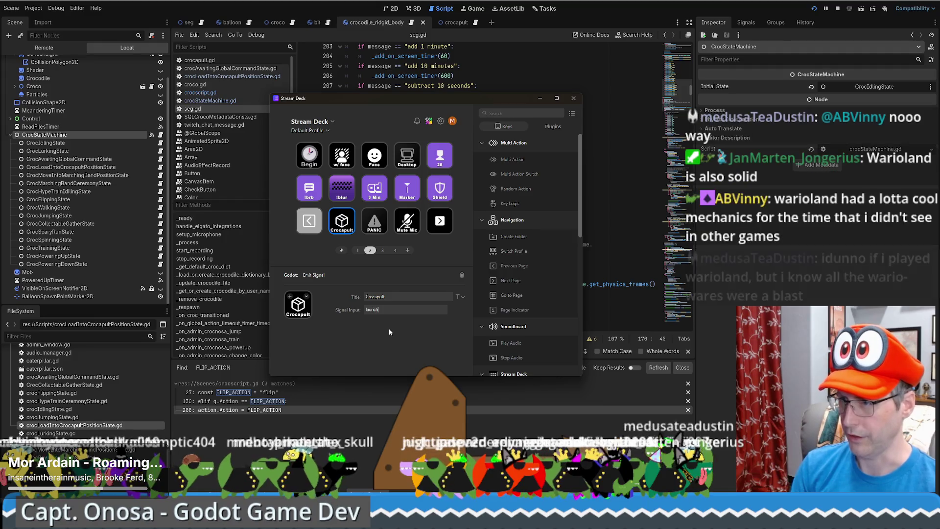
type(" cro")
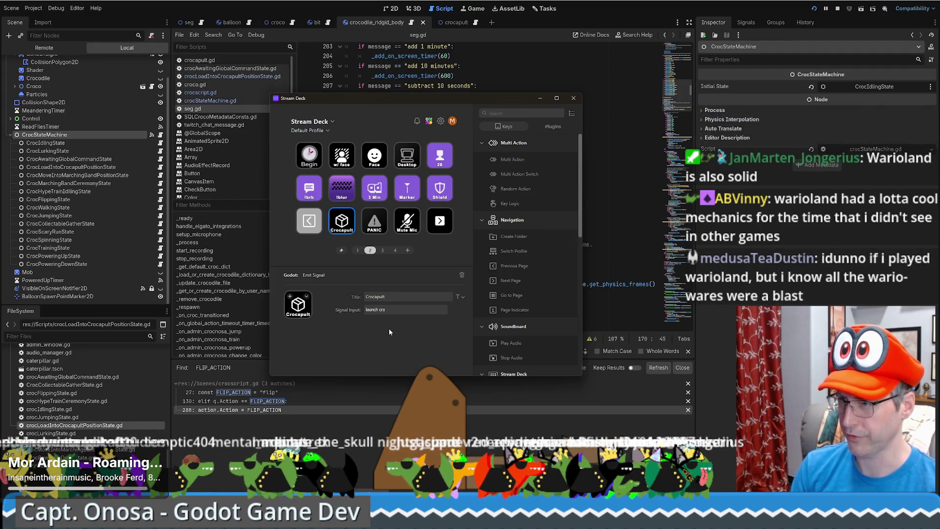
type("cosa")
triple_click(410, 309)
left_click(410, 309)
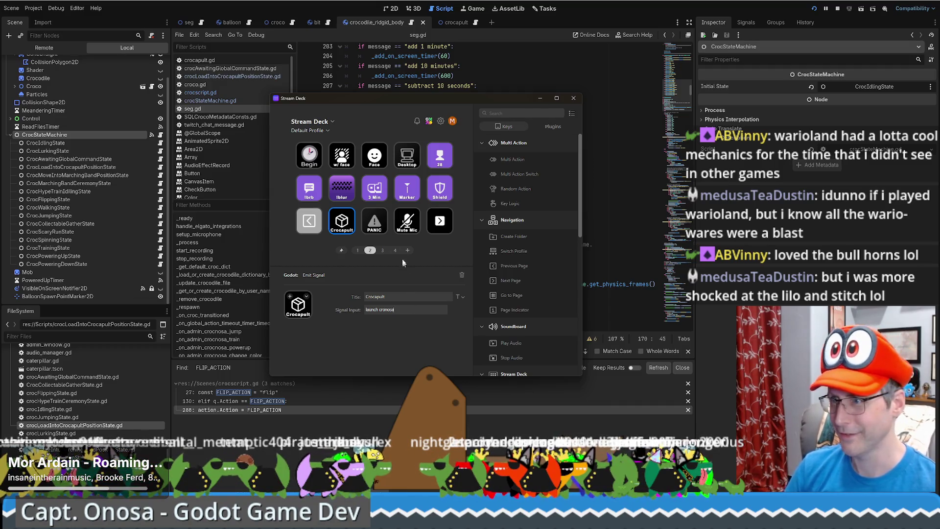
Review the Crocapult key's settings on page 2, then leave Stream Deck for Godot.
left_click(382, 250)
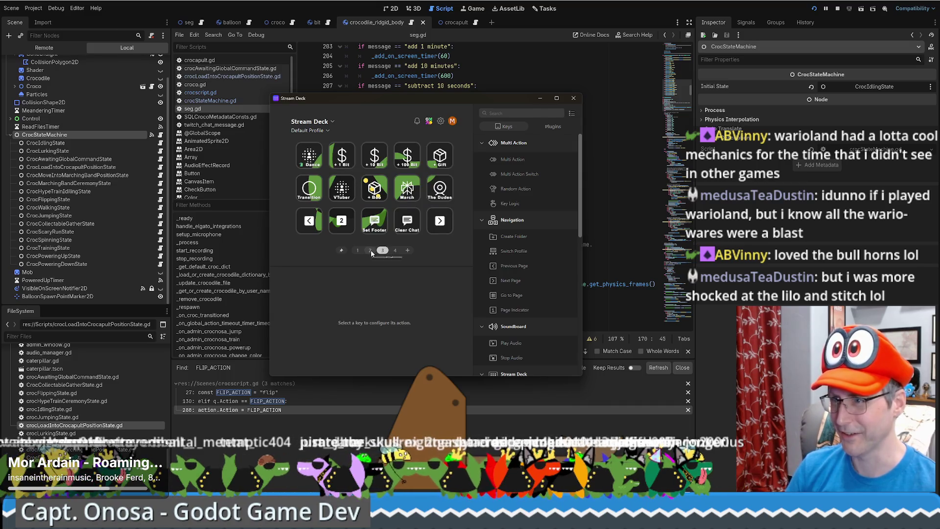
left_click(371, 251)
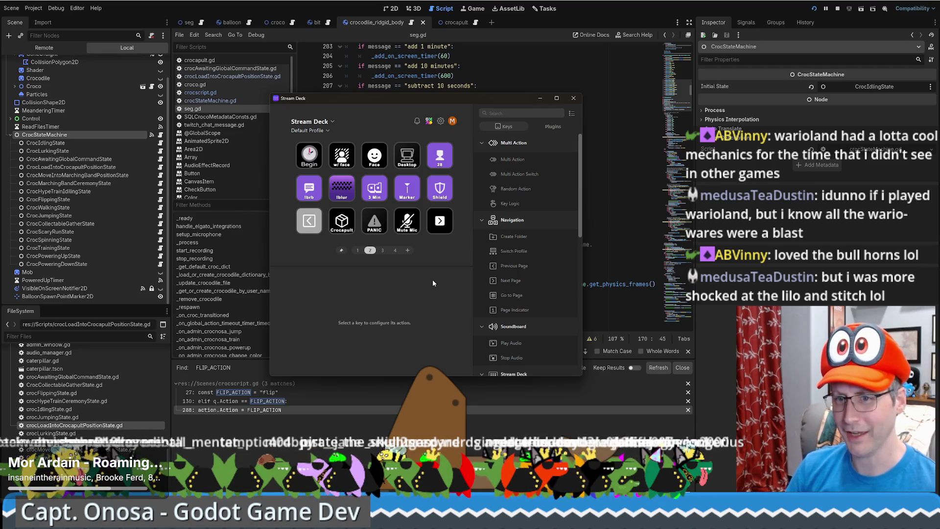
left_click(348, 230)
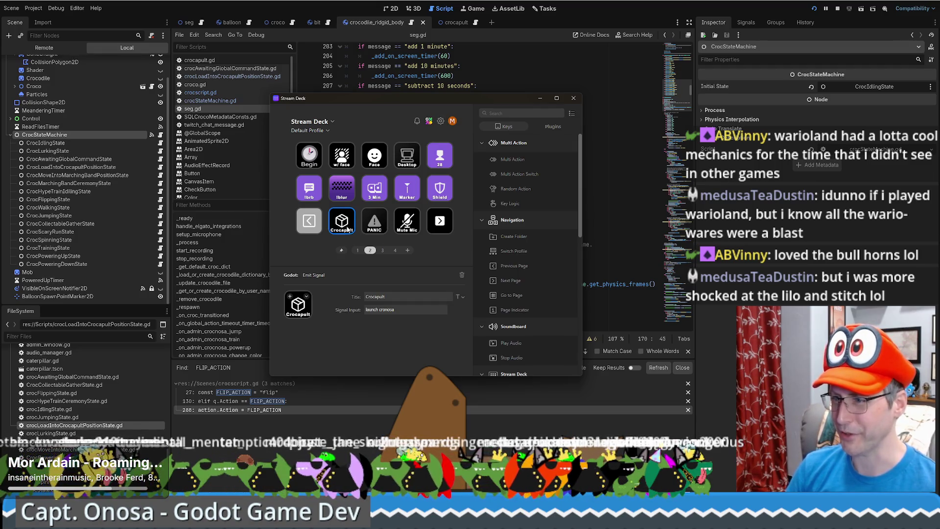
left_click_drag(412, 310, 304, 308)
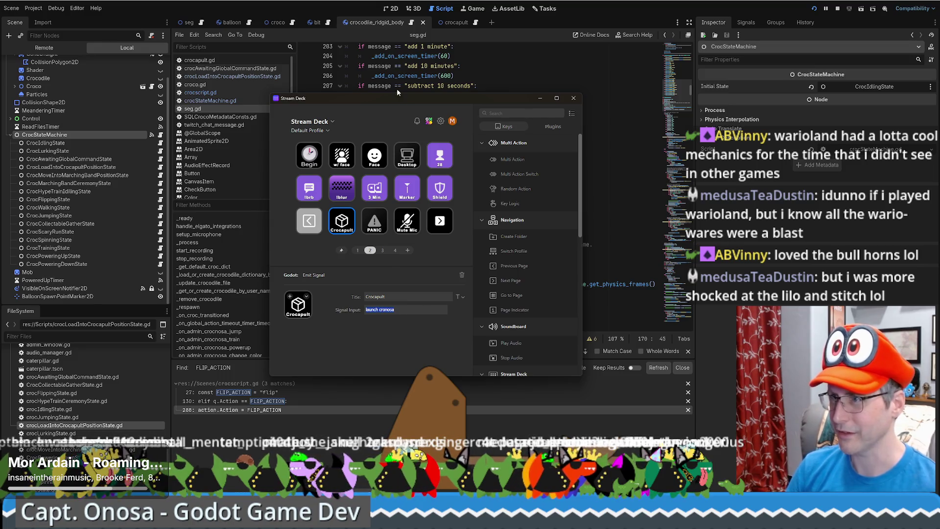
key("alt+Tab")
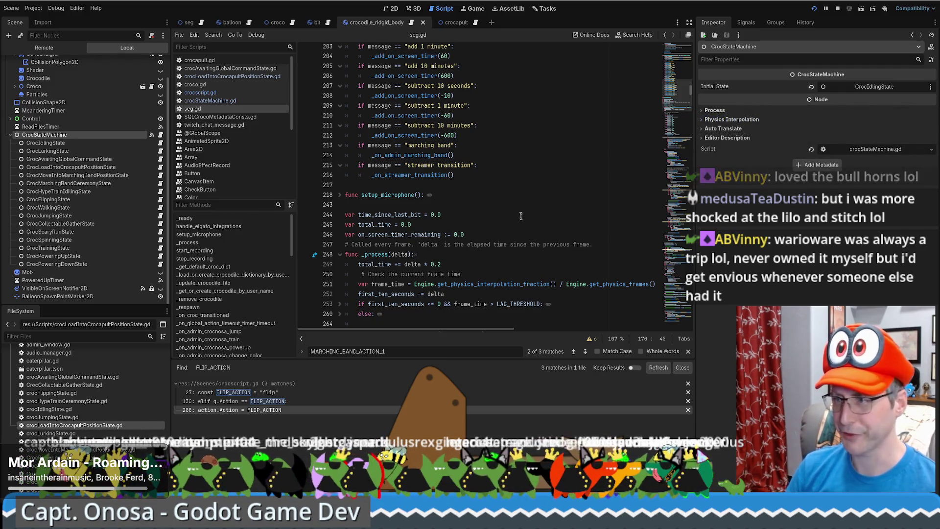
Move seg.gd's view from line 246 up toward the Stream Deck code near line 159.
left_click(521, 238)
left_click_drag(679, 84, 680, 93)
scroll(552, 193, "up", 1)
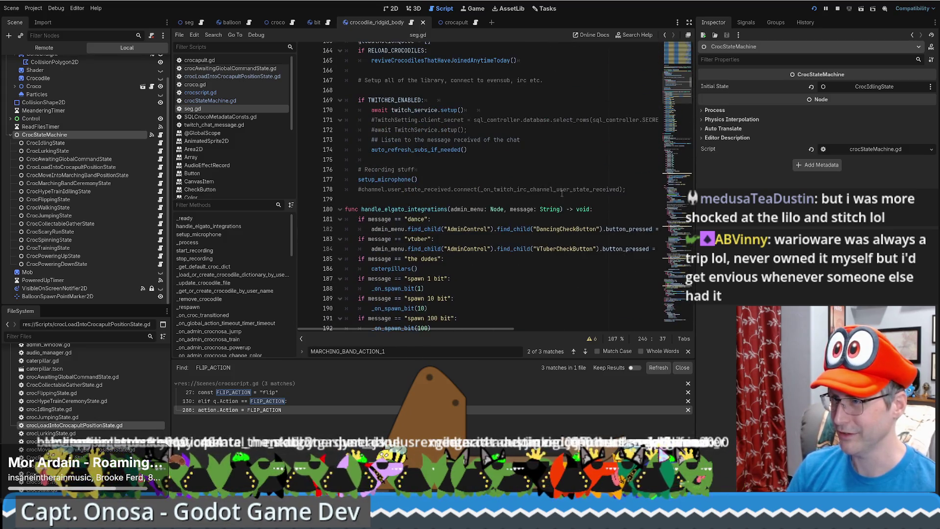
scroll(552, 193, "up", 6)
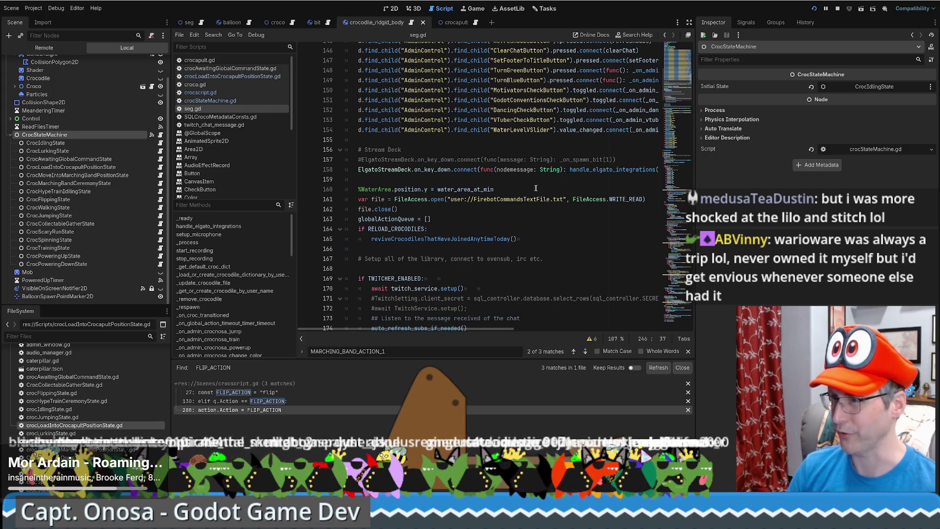
left_click(497, 181)
scroll(471, 212, "up", 3)
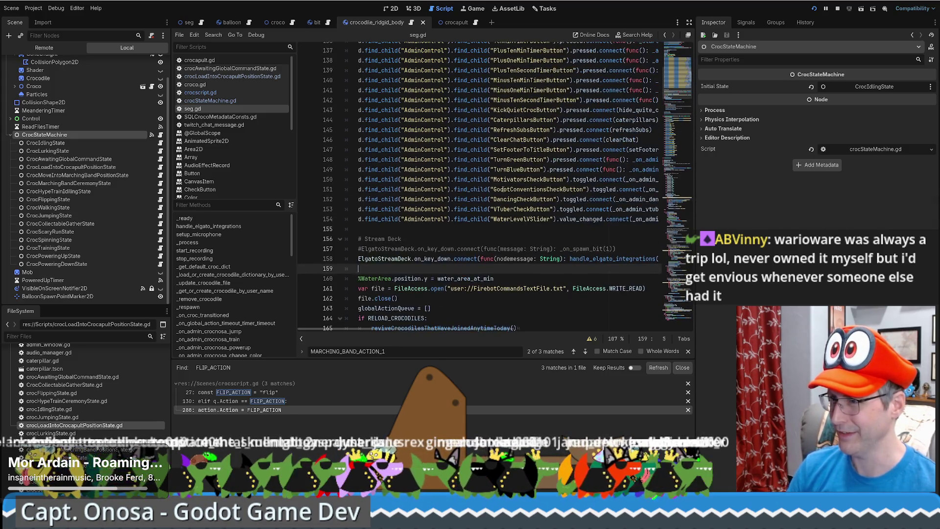
scroll(496, 243, "down", 4)
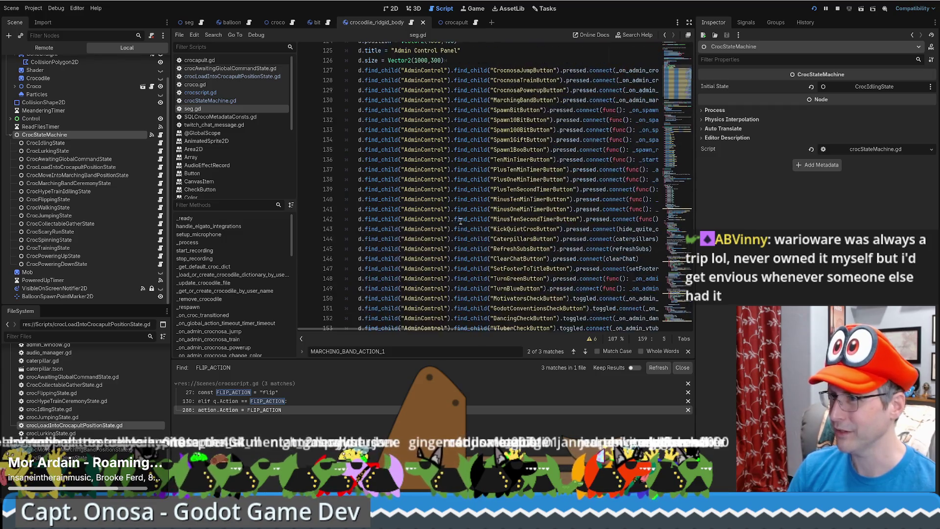
Bring the message checks near line 183 into view and select the 'the dudes' check.
left_click(677, 91)
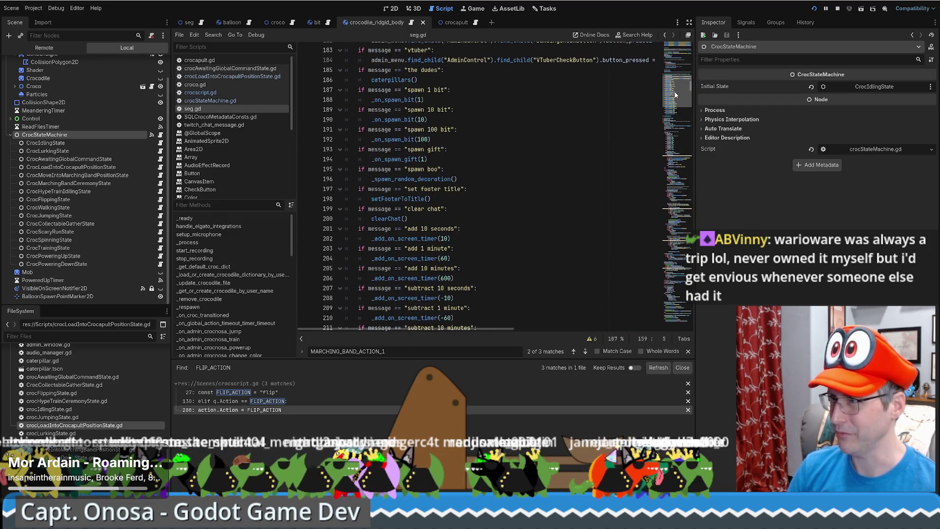
scroll(674, 86, "up", 7)
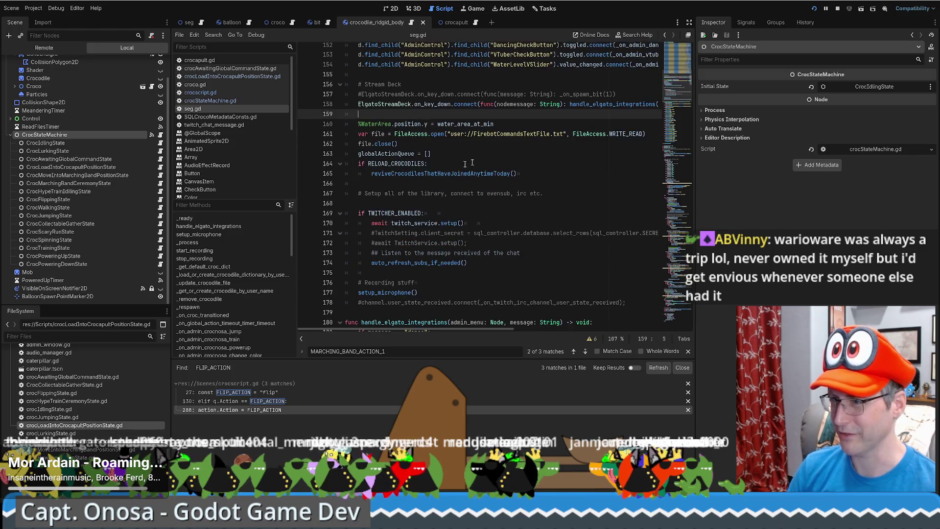
scroll(466, 176, "down", 13)
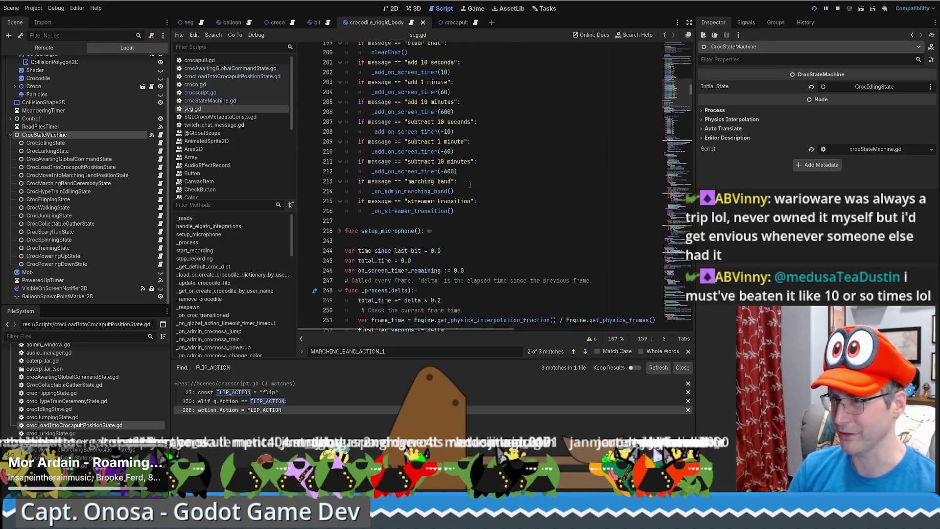
scroll(475, 186, "up", 5)
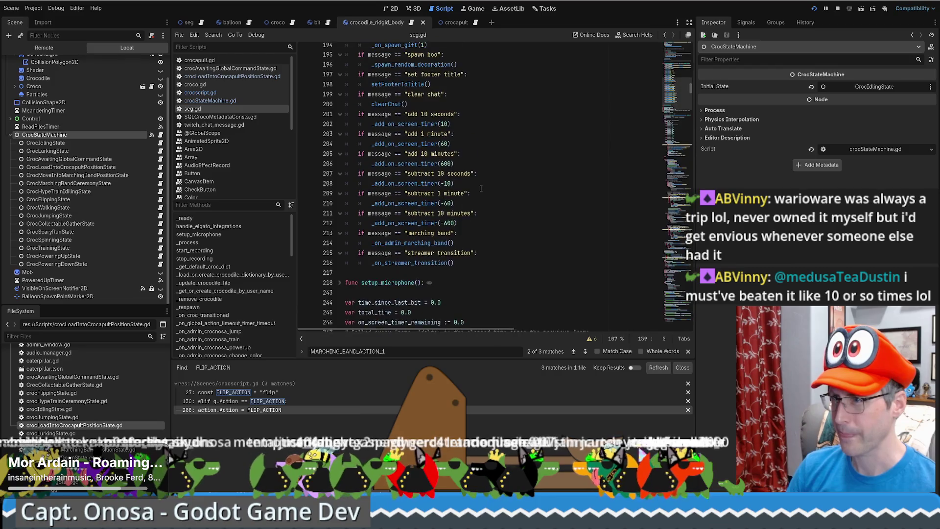
scroll(479, 187, "up", 3)
scroll(408, 154, "up", 1)
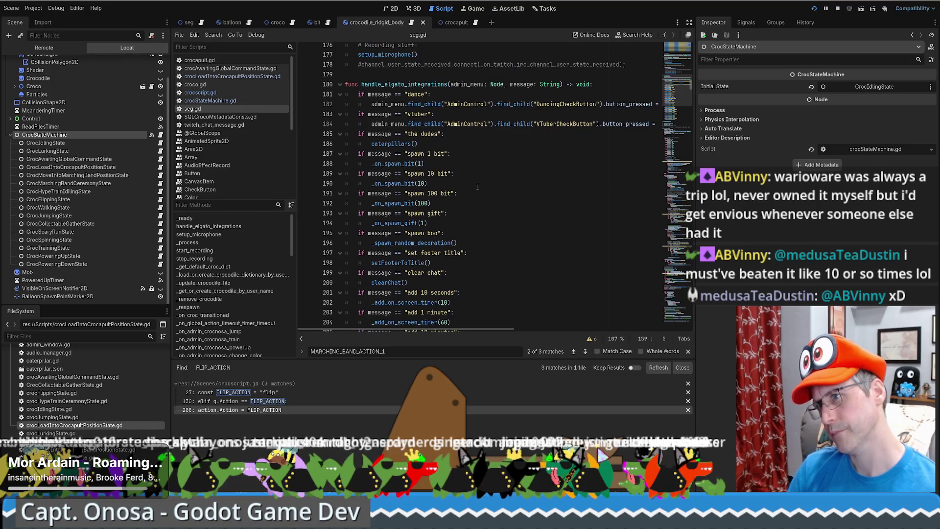
left_click_drag(419, 143, 356, 135)
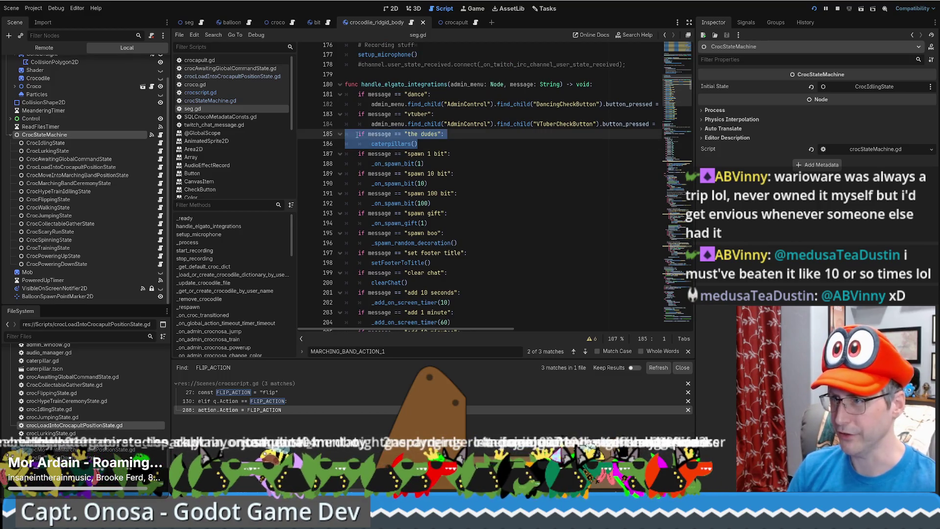
Duplicate the 'the dudes' check and change its message to 'launch crocnosa'.
key("ctrl+shift+d")
left_click(419, 144)
key("Return")
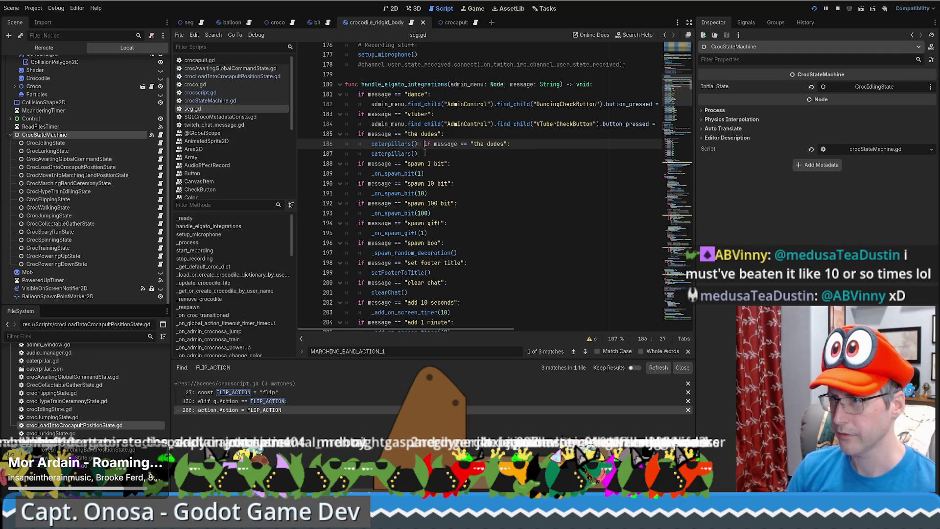
key("BackSpace")
type("\\")
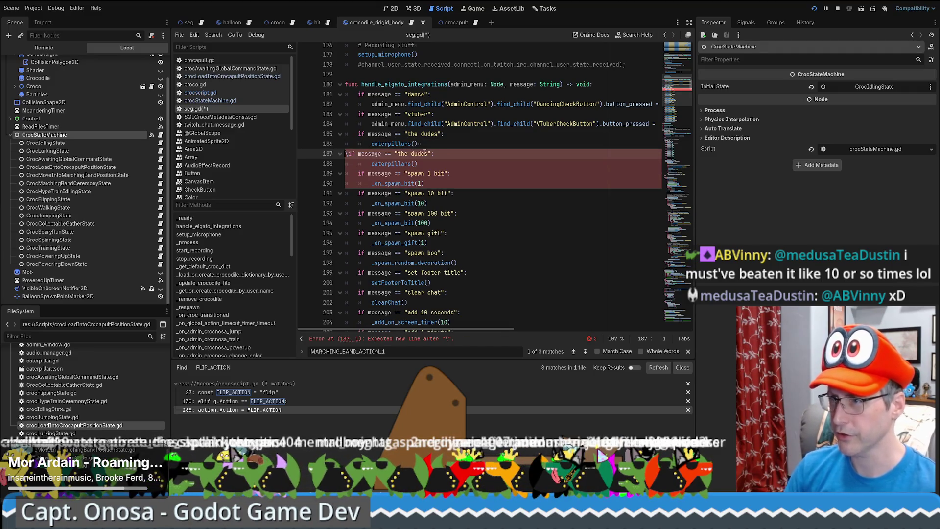
key("BackSpace")
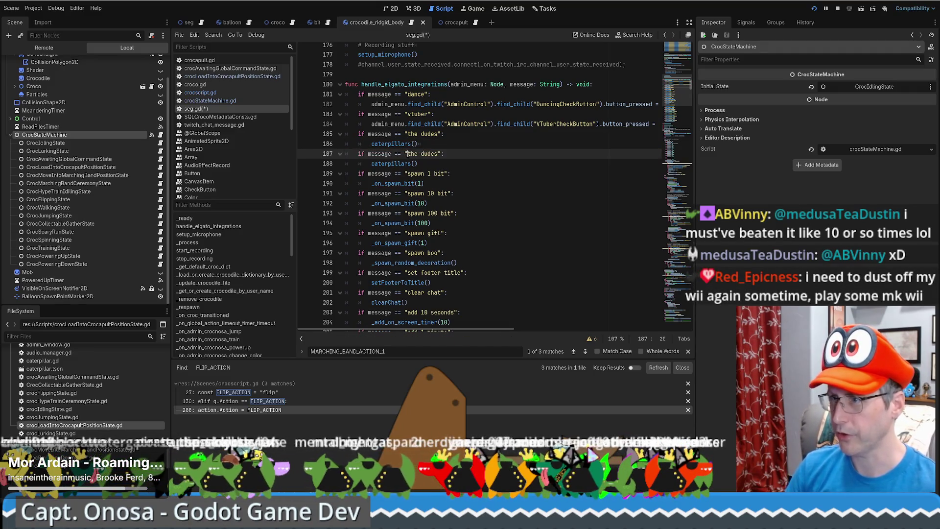
left_click_drag(407, 154, 440, 154)
type("launch crocnosa\": #Put captain_onosa in")
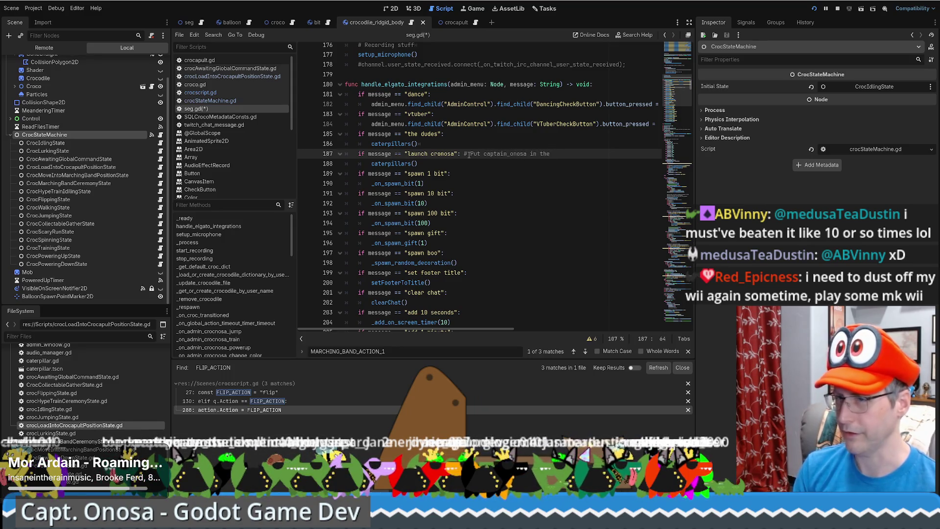
type("capult and launch t")
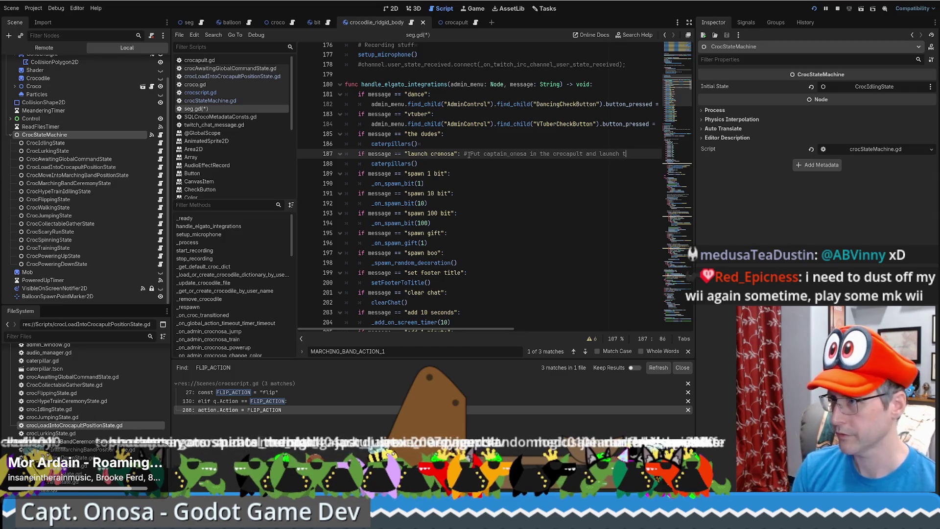
Replace the copied caterpillars() call with launch_captain_onosa() and view caterpillars' definition.
key("Down")
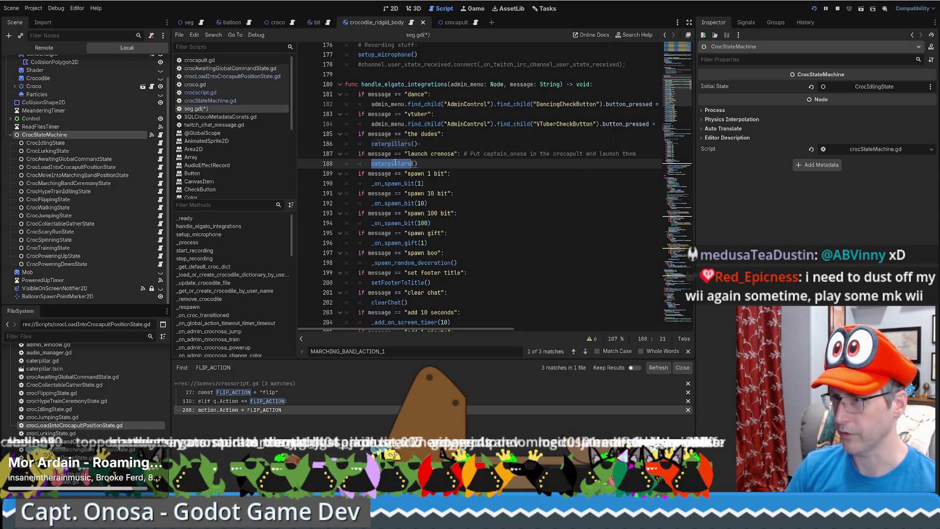
key("Left")
key("Left")
key("ctrl+shift+Left")
type("launch")
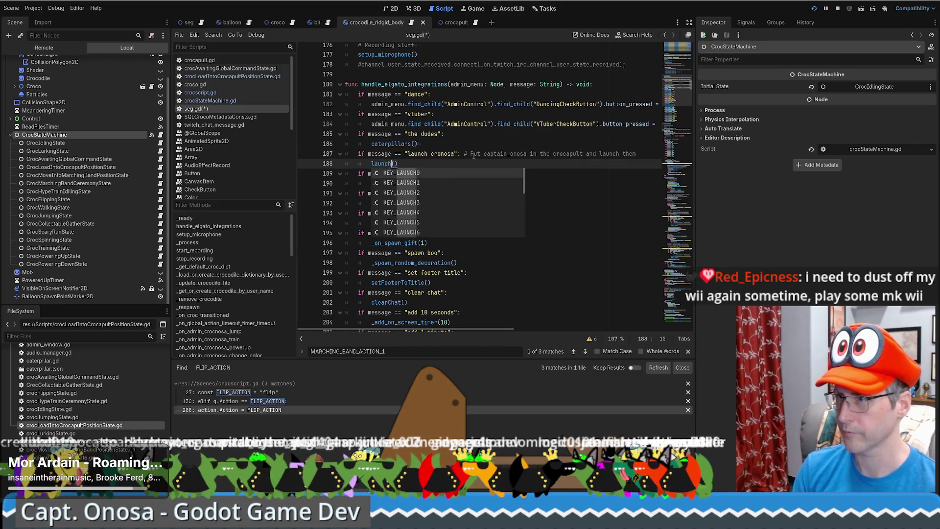
type("_captain_onosa")
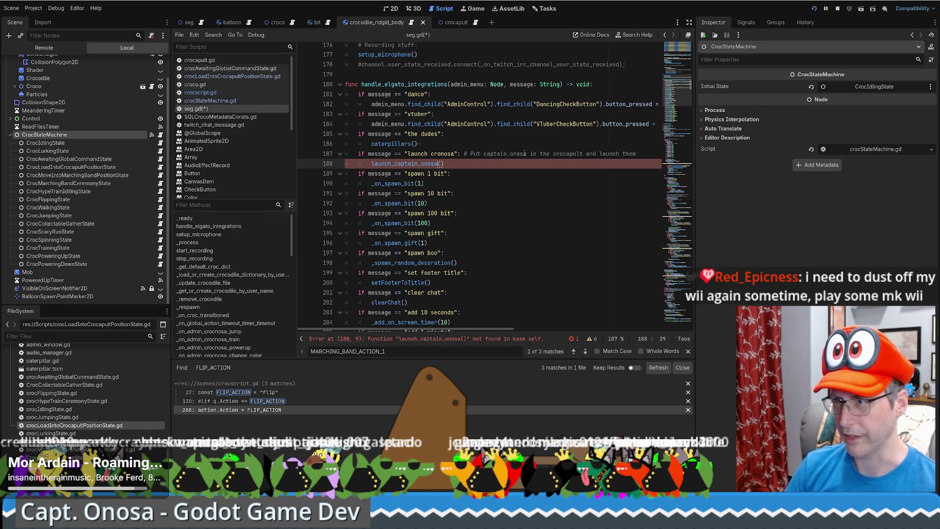
double_click(405, 163)
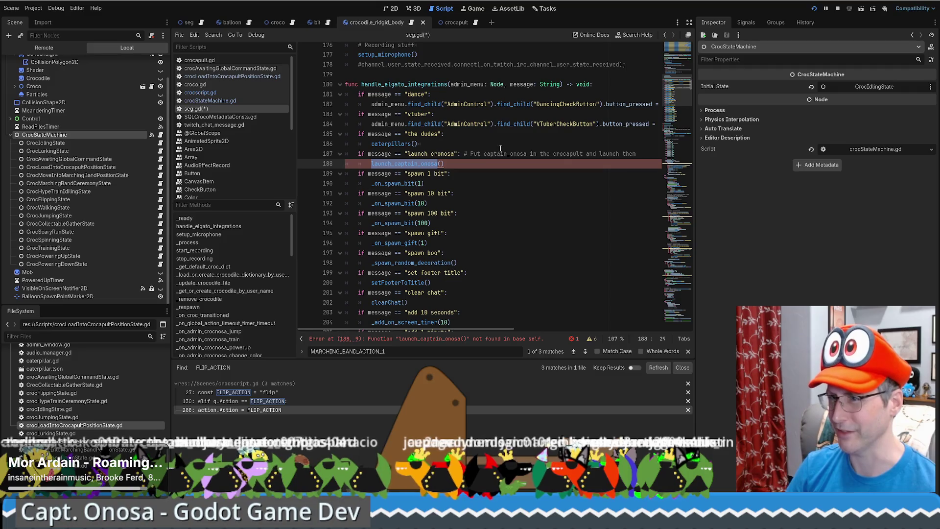
left_click(402, 145, "ctrl")
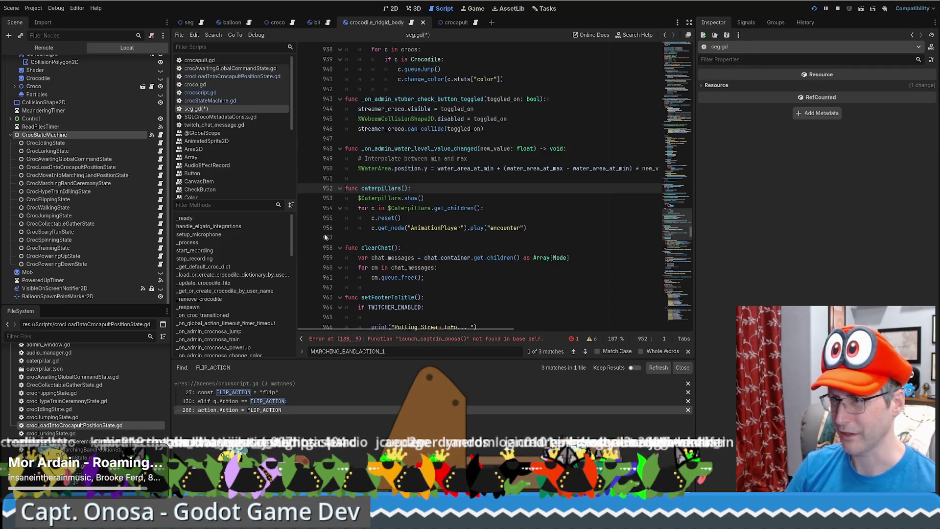
Declare func launch_captain_onosa(): on a new line below the caterpillars function.
left_click(411, 229)
key("Down")
key("Return")
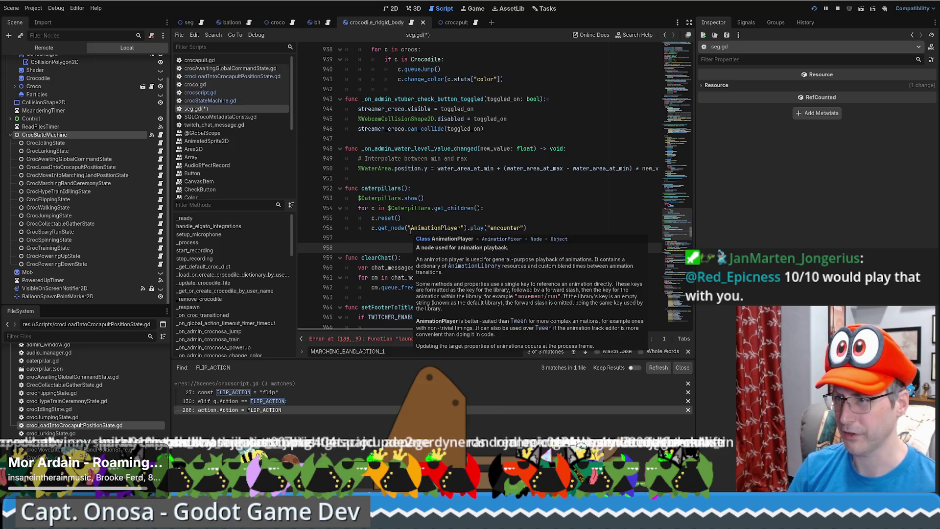
key("Return")
type("f")
type("unc launch_captain_onosa(")
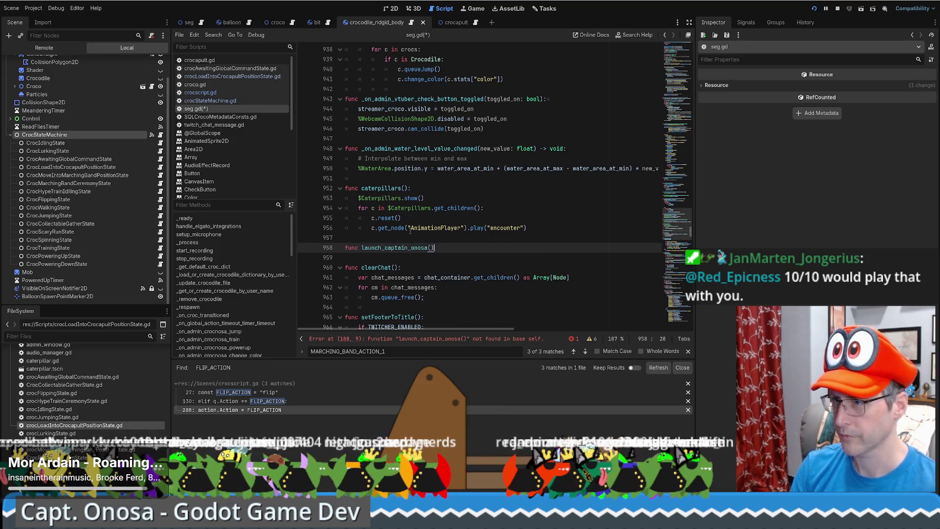
key("Return")
key("Left")
key("Down")
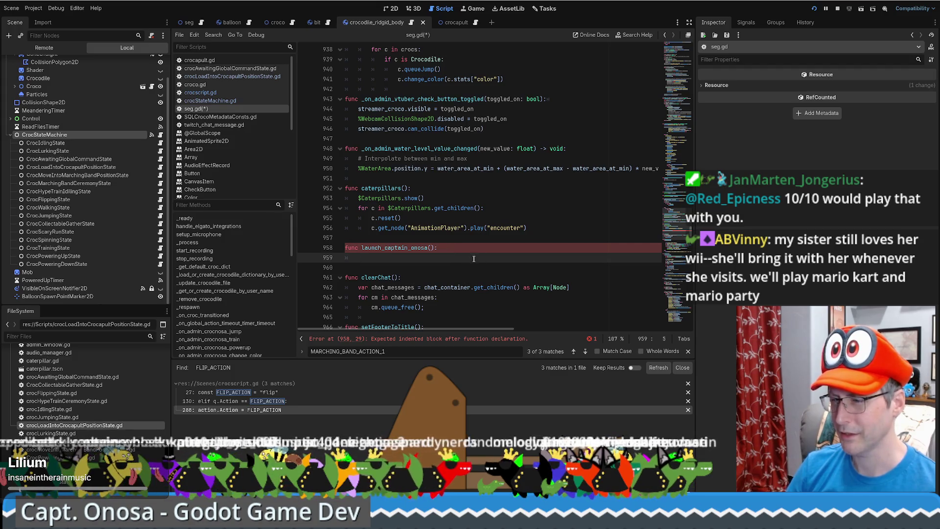
Try load_, get and pass as body text, then delete them, leaving the body empty.
scroll(479, 253, "up", 3)
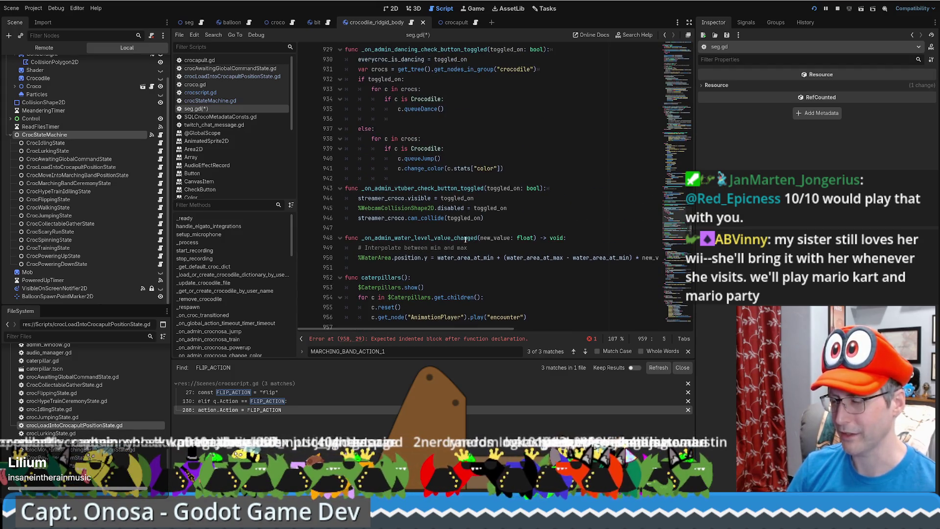
scroll(468, 239, "down", 3)
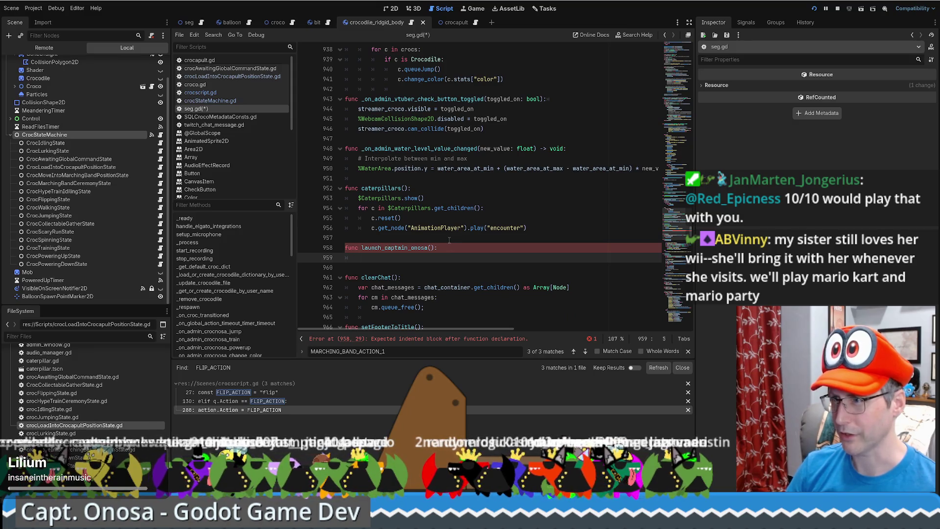
type("lo")
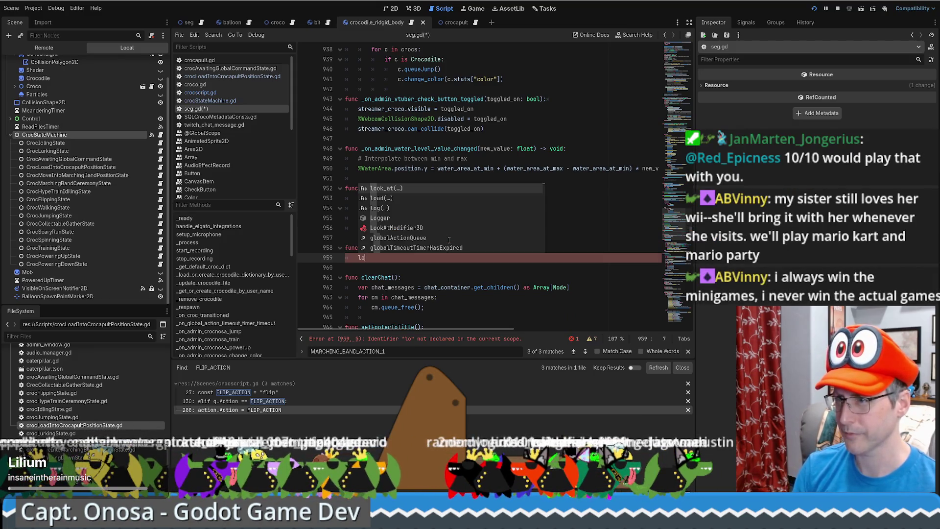
type("ad_")
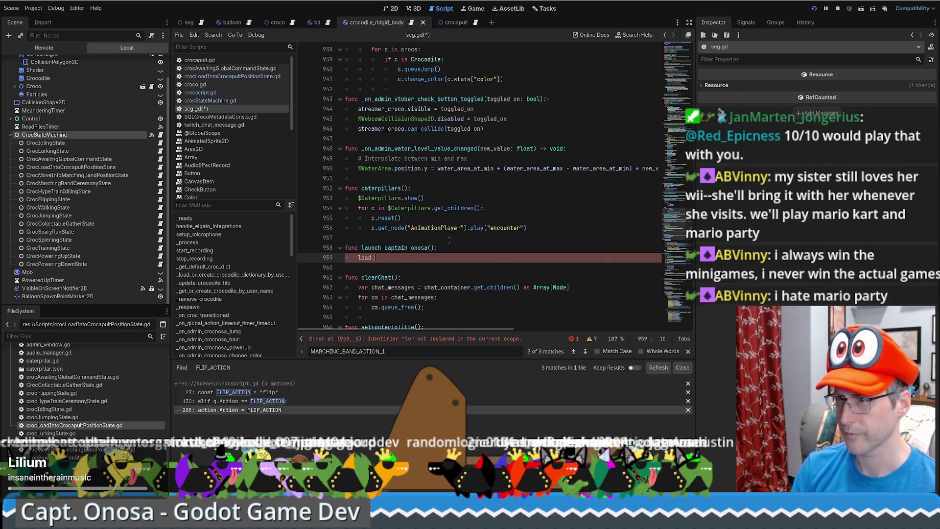
key("BackSpace")
key("BackSpace")
key("BackSpace")
type("get")
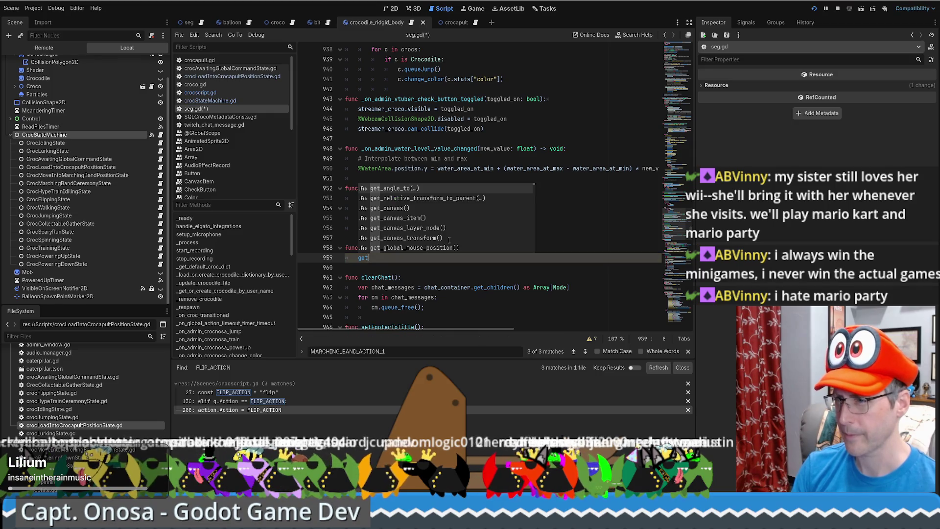
key("BackSpace")
key("BackSpace")
key("BackSpace")
type("pass")
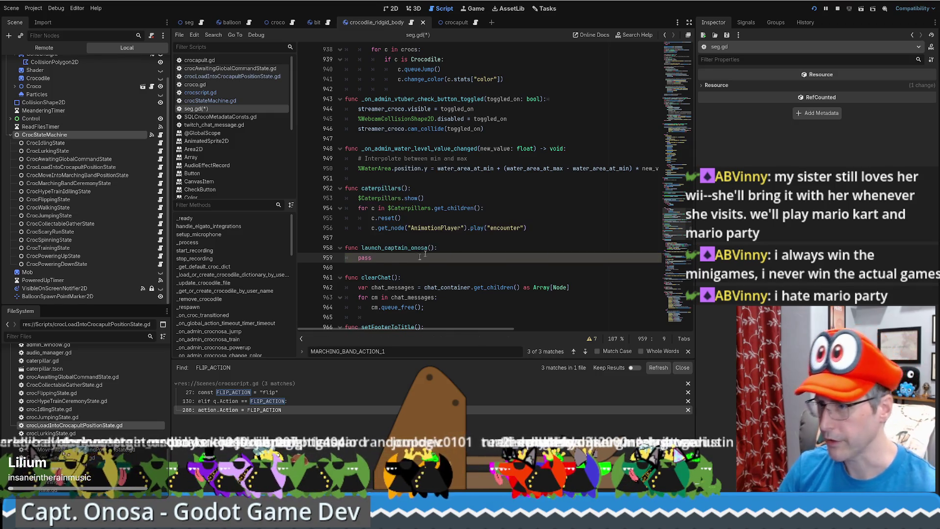
key("BackSpace")
key("BackSpace")
key("BackSpace")
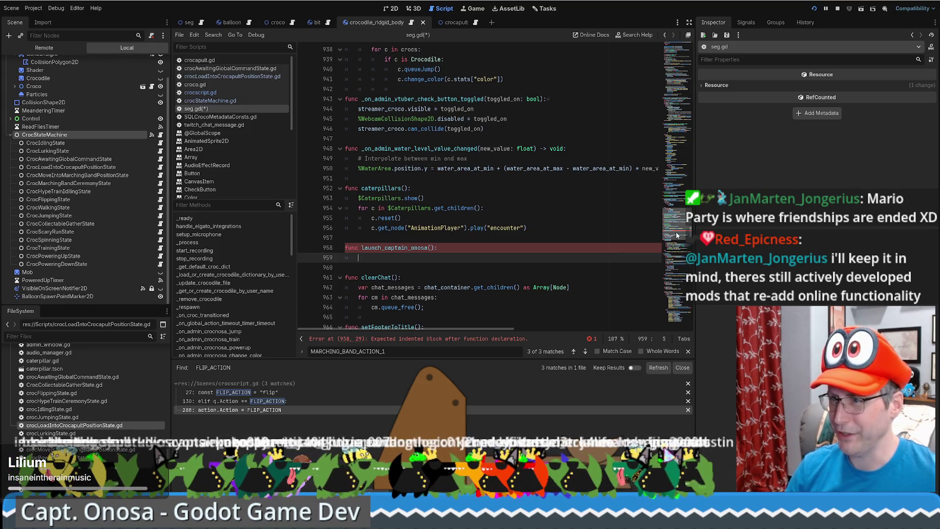
Move from line 958 up to the launch crocnosa handler near line 180 using scrolling and the minimap.
scroll(685, 253, "up", 20)
mouse_move(696, 196)
left_mouse_down()
mouse_move(707, 92)
mouse_move(706, 100)
left_mouse_up()
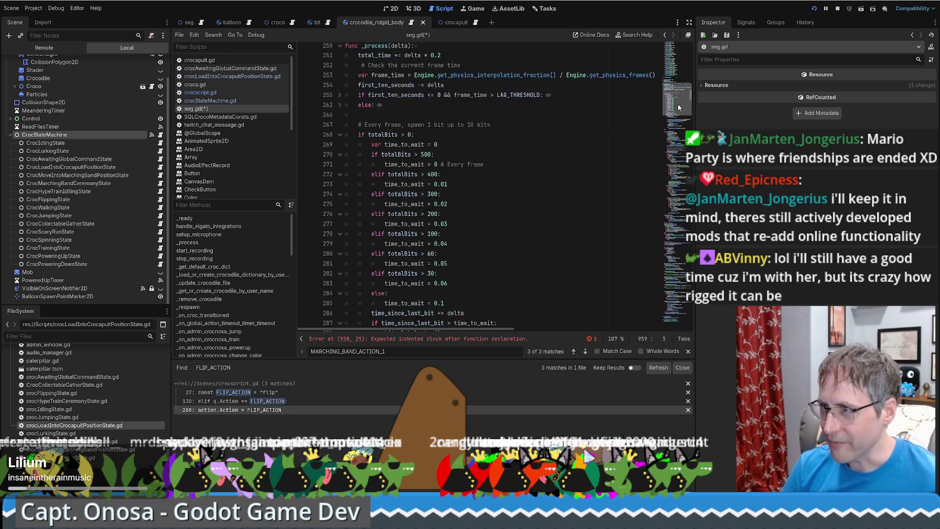
left_click(680, 95)
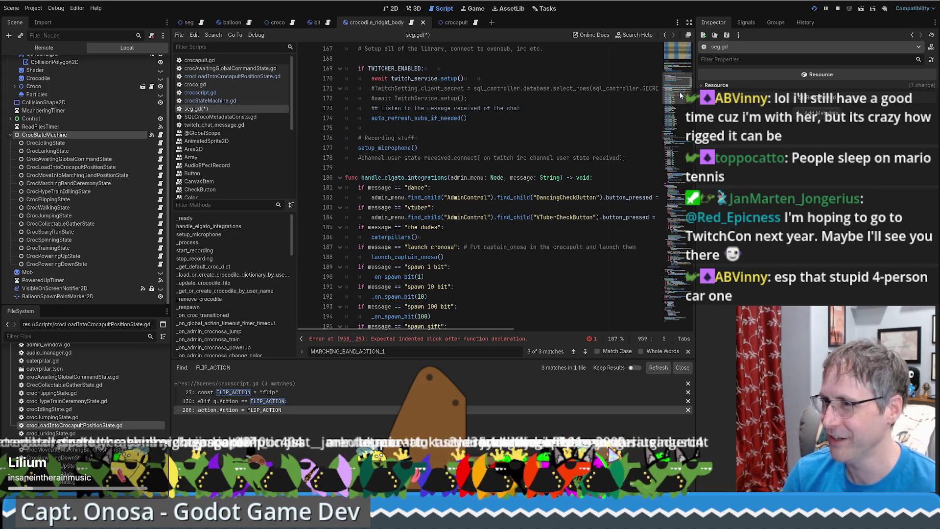
scroll(680, 92, "up", 8)
scroll(682, 91, "down", 2)
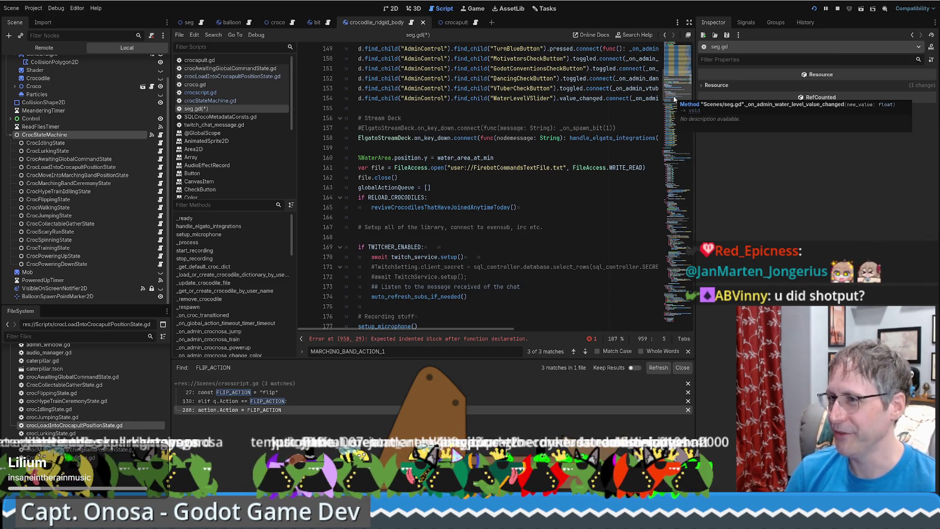
scroll(592, 124, "up", 5)
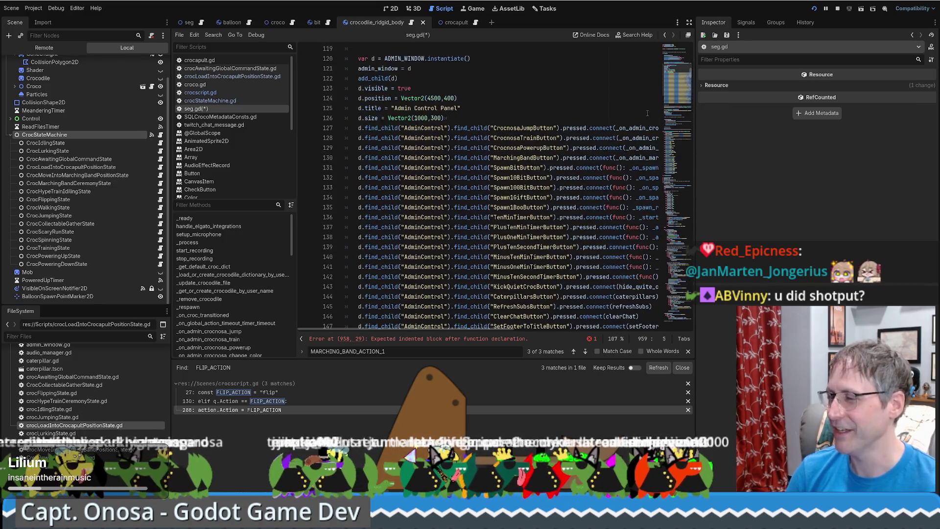
scroll(592, 124, "up", 5)
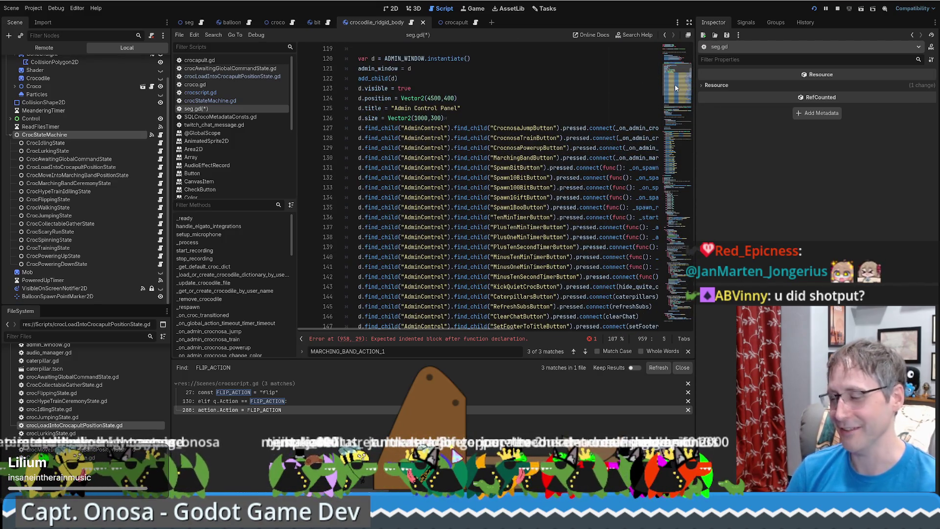
scroll(678, 85, "up", 8)
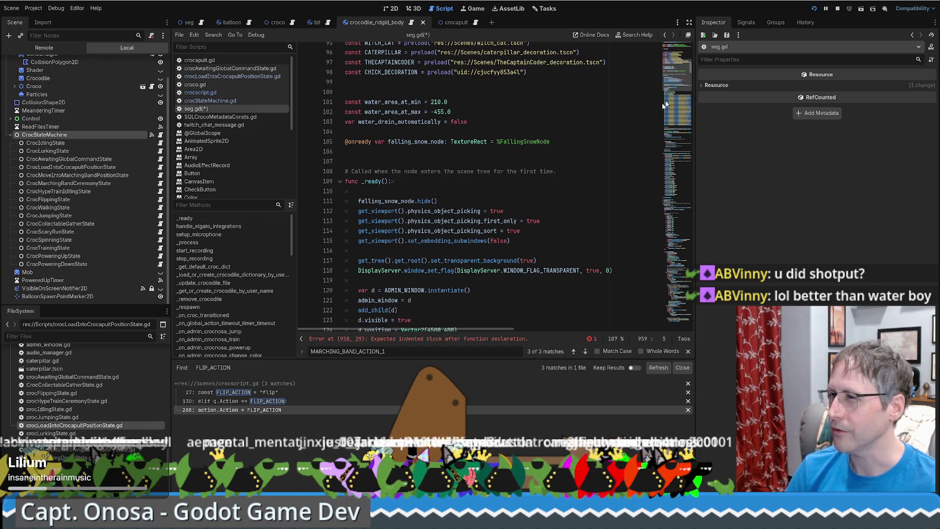
left_click(679, 84)
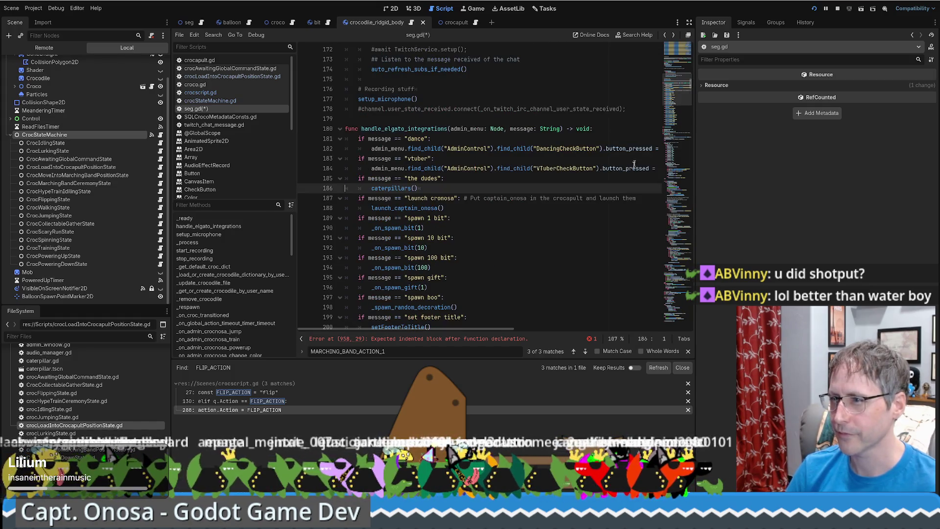
scroll(588, 241, "down", 7)
scroll(588, 241, "up", 11)
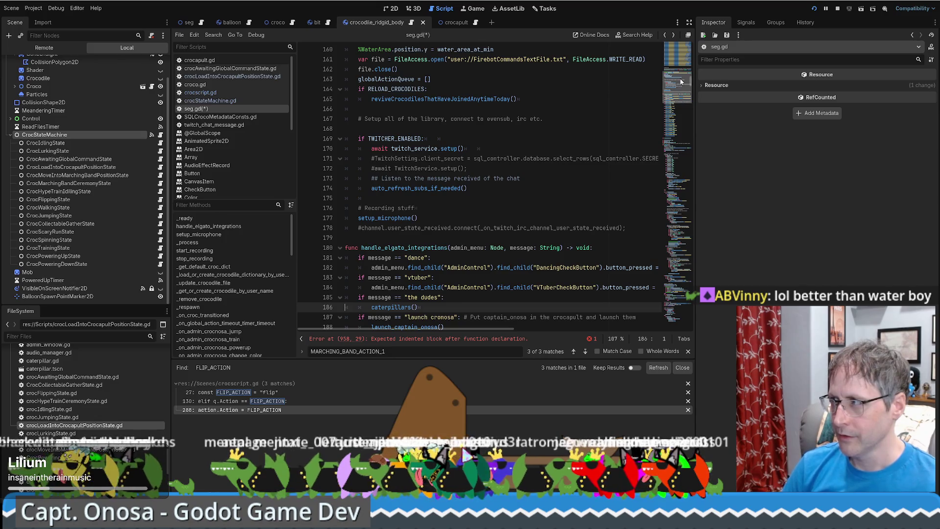
Search seg.gd for 'chat' and select the croc lookup statement on line 787.
left_click(510, 212)
key("ctrl+f")
type("chat")
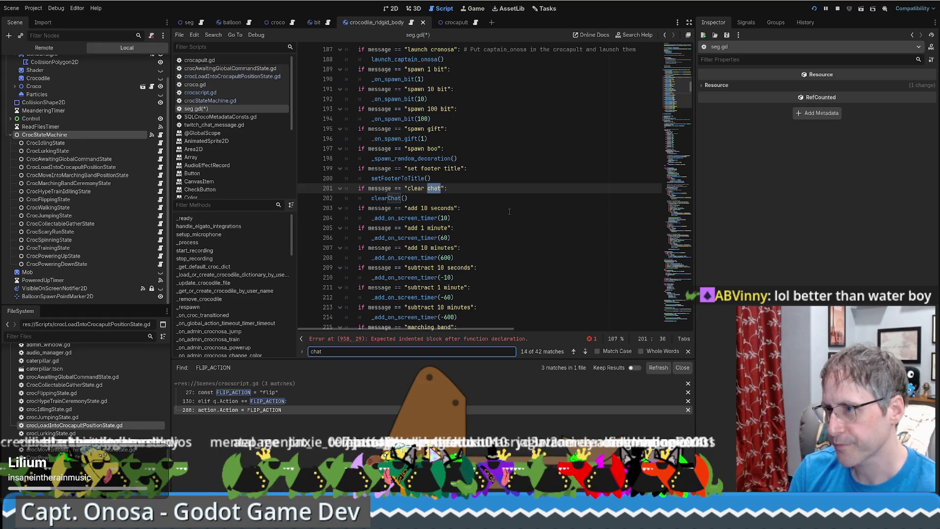
key("Return")
key("Return")
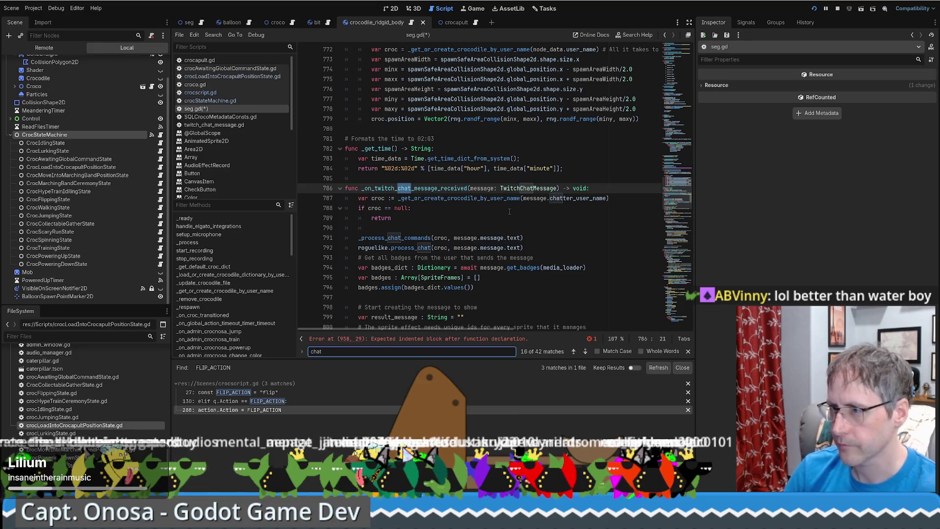
left_click(443, 197)
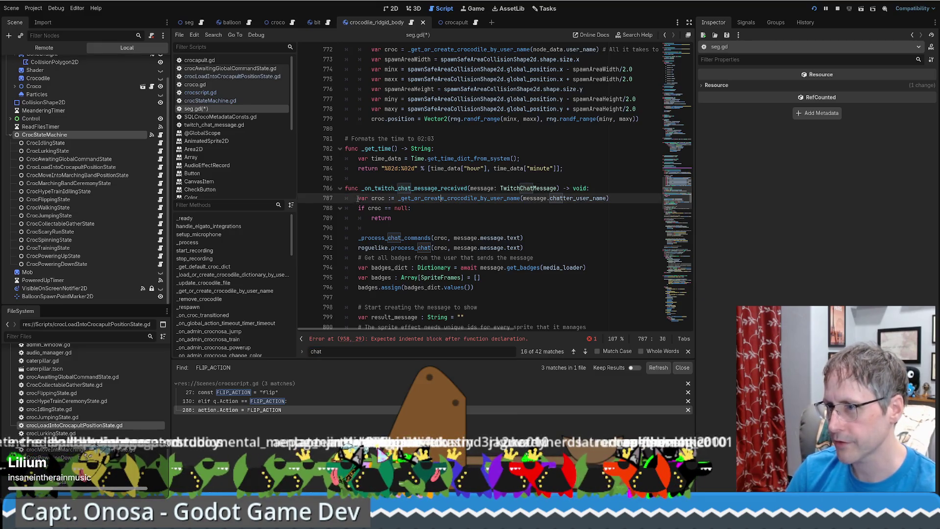
left_click_drag(361, 198, 610, 198)
key("ctrl+c")
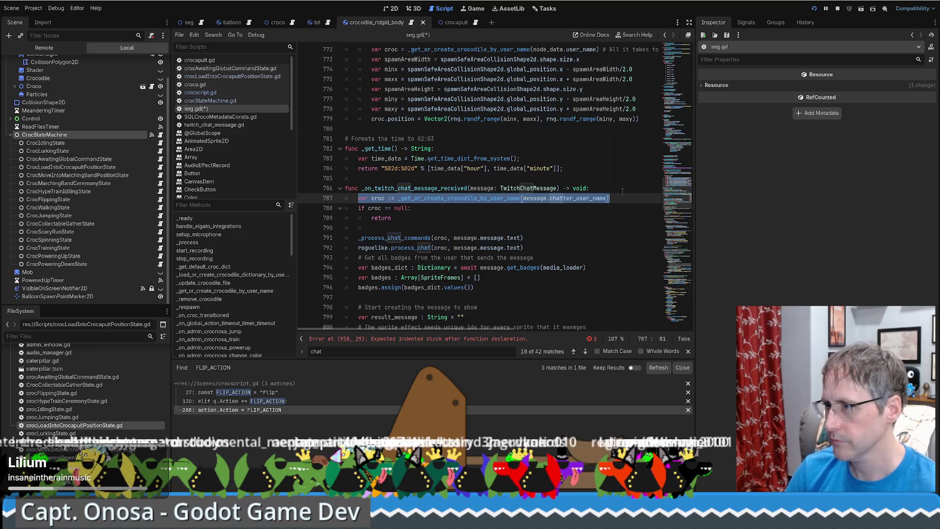
Review crocscript.gd's LOAD_INTO_CROCAPULT handling, then return to seg.gd's launch_captain_onosa header.
scroll(623, 192, "up", 20)
left_click(621, 189)
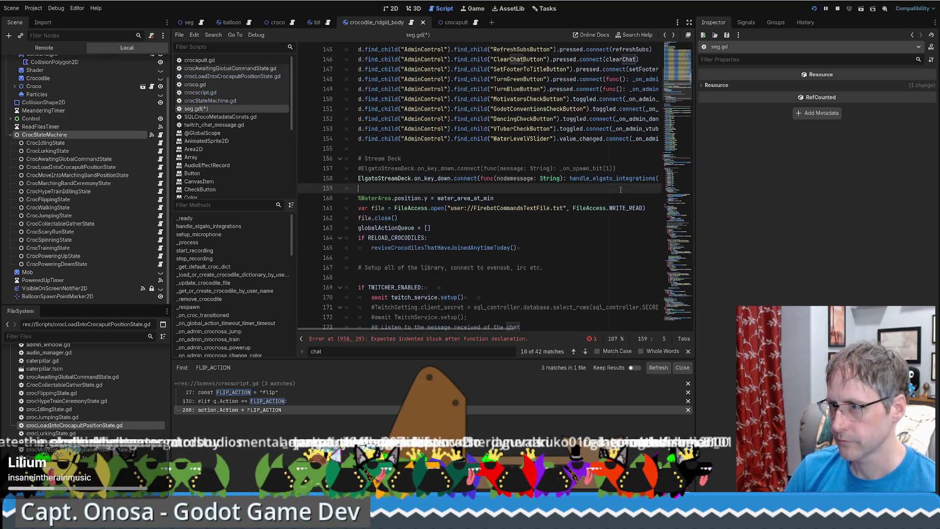
scroll(620, 189, "down", 15)
left_click(621, 191)
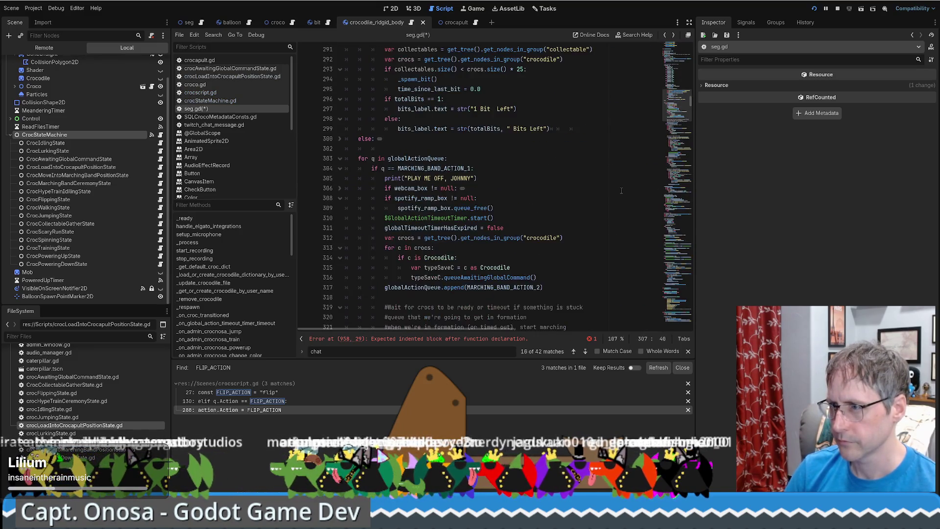
key("alt+Left")
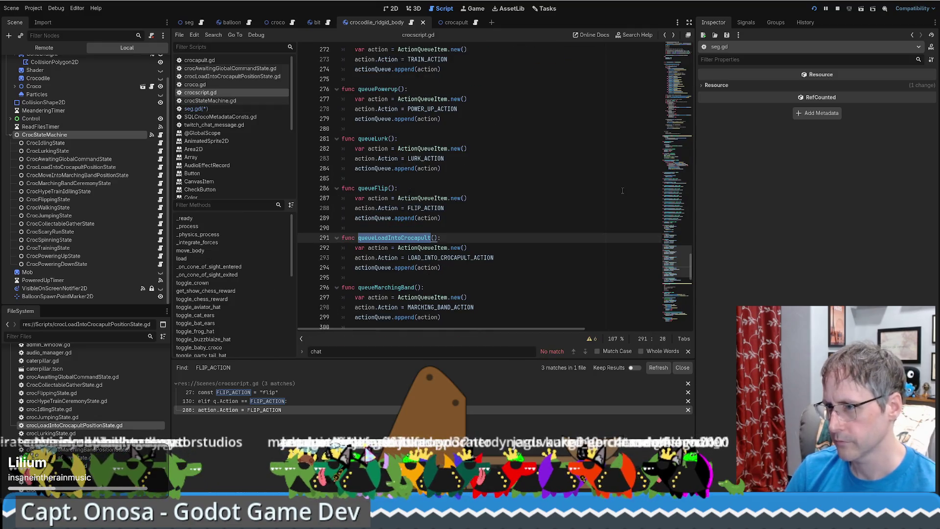
key("alt+Left")
key("alt+Left")
scroll(618, 190, "down", 10)
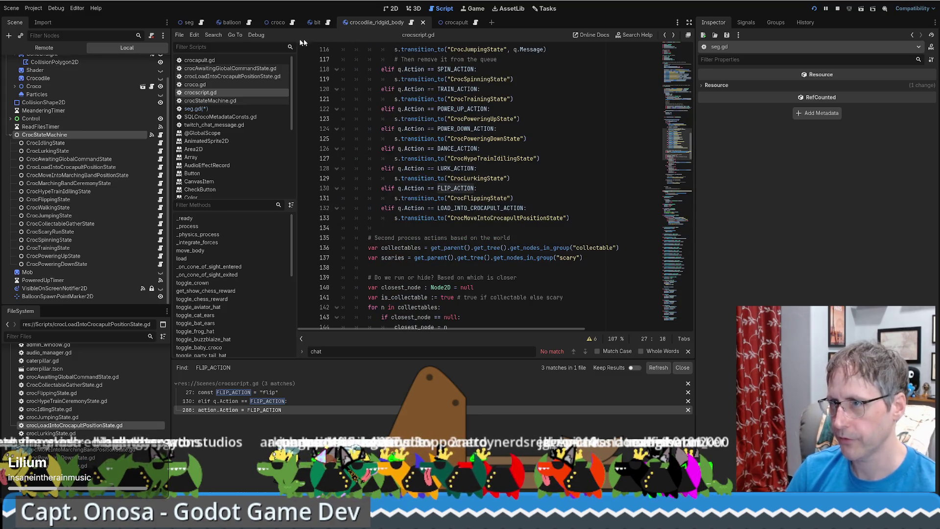
key("alt+Left")
mouse_move(680, 111)
left_mouse_down()
mouse_move(681, 80)
mouse_move(684, 244)
left_mouse_up()
left_click(478, 184)
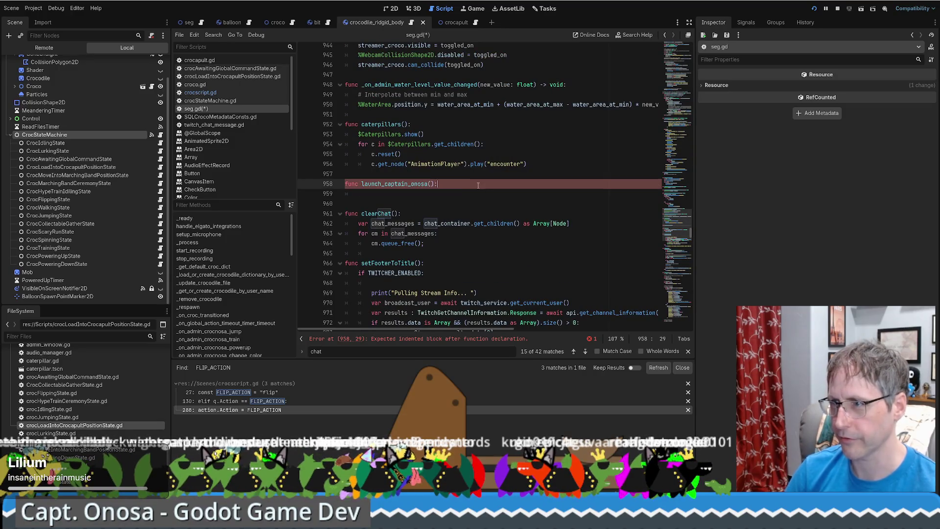
Paste the crocodile lookup into launch_captain_onosa with argument "captain_onosa", then add blank lines below.
key("Return")
key("ctrl+v")
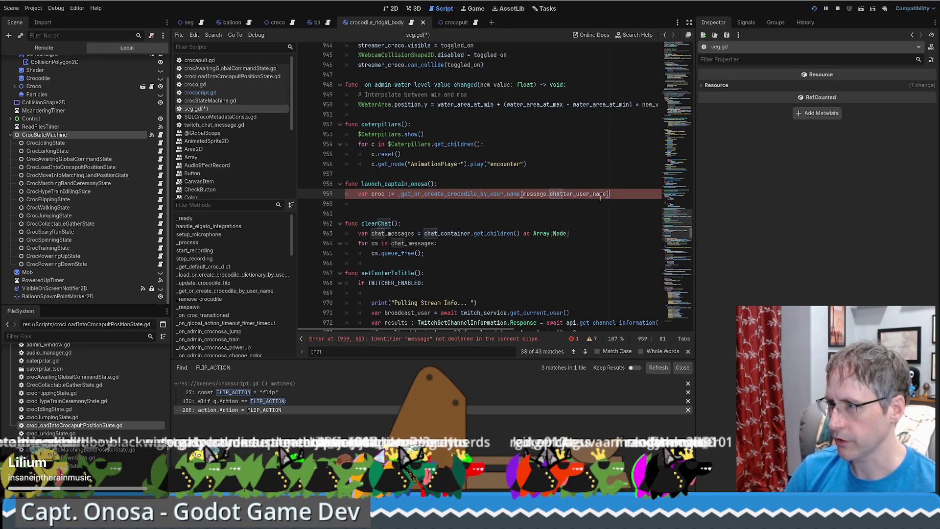
left_click_drag(606, 194, 524, 193)
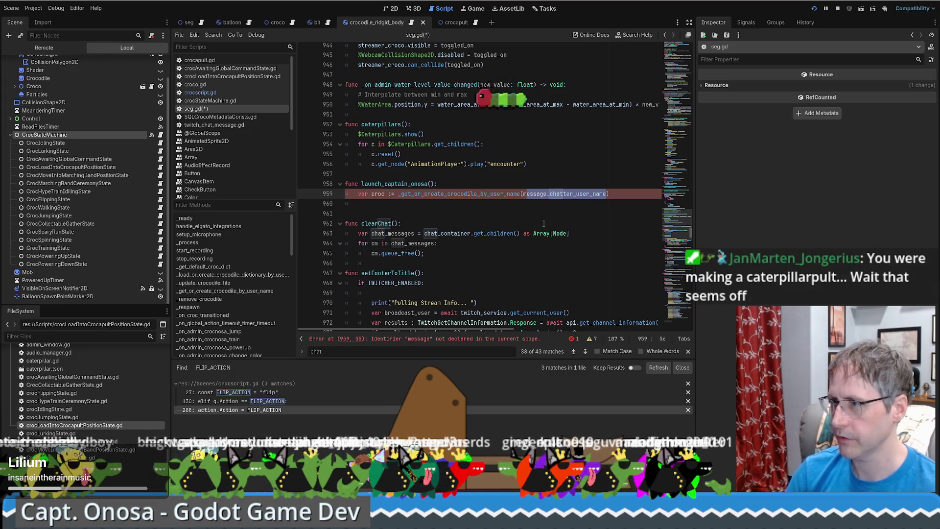
key("BackSpace")
type("\"captain_onosa")
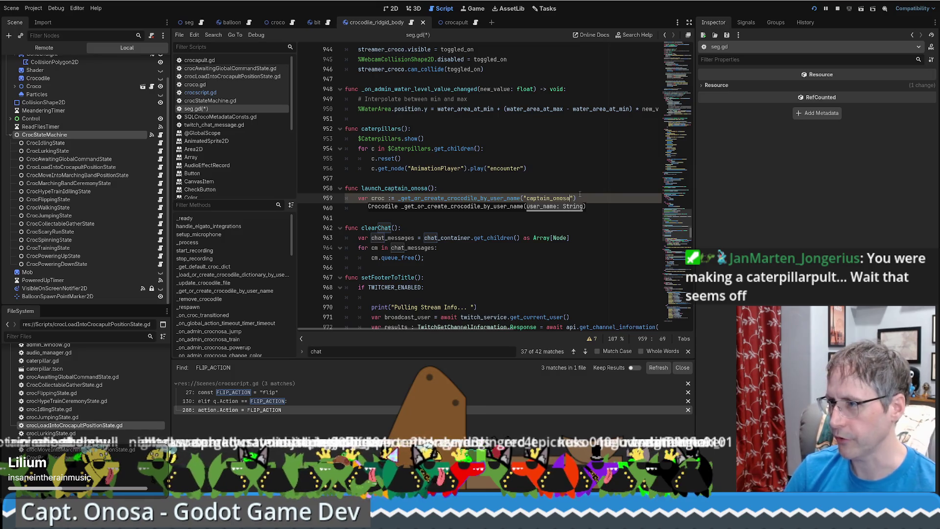
left_click(578, 196)
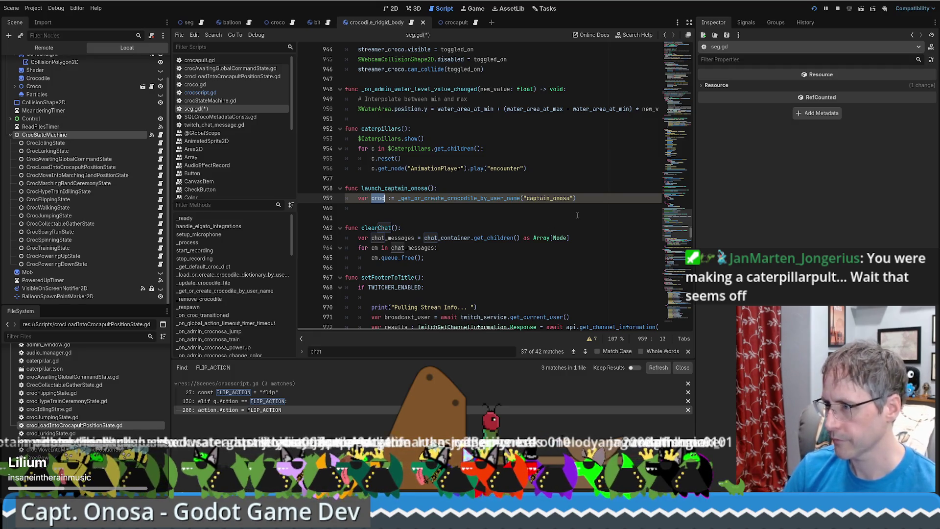
key("Return")
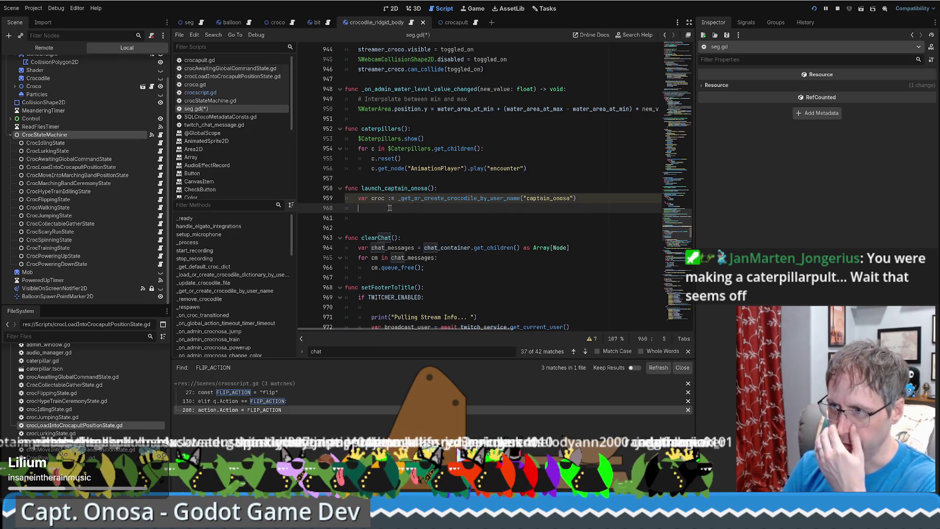
left_click(371, 218)
key("Return")
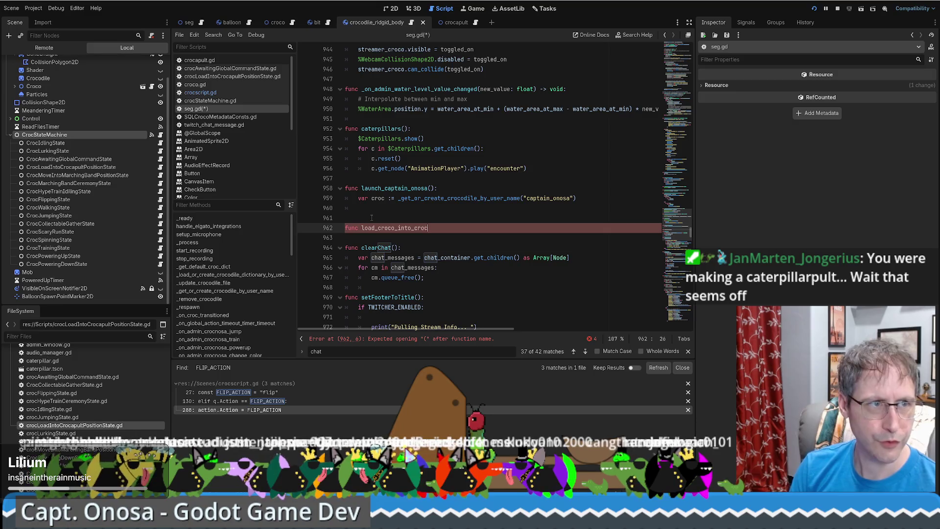
Finish the header func load_croco_into_crocapult(croc: Crocodile):, copying the Crocodile type from the lookup function.
key("BackSpace")
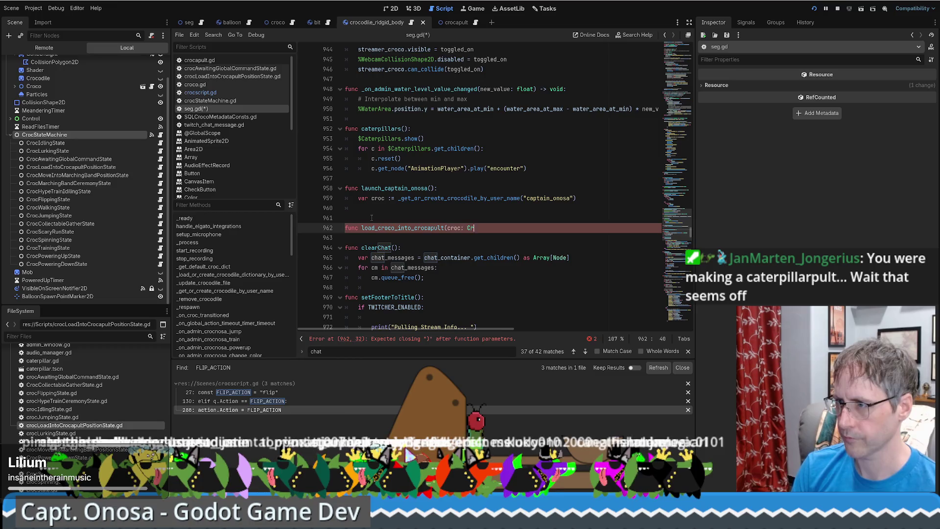
type("ocodile")
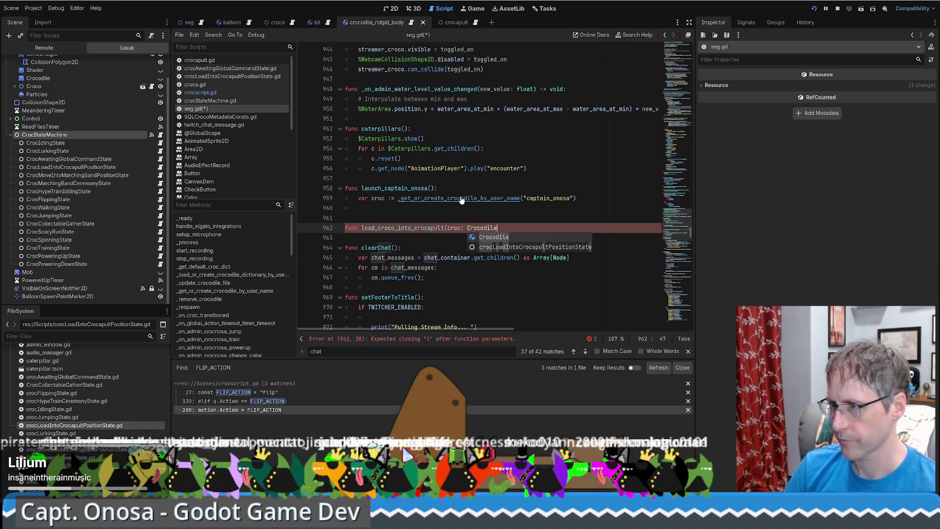
left_click(460, 198, "ctrl")
double_click(575, 188)
key("ctrl+c")
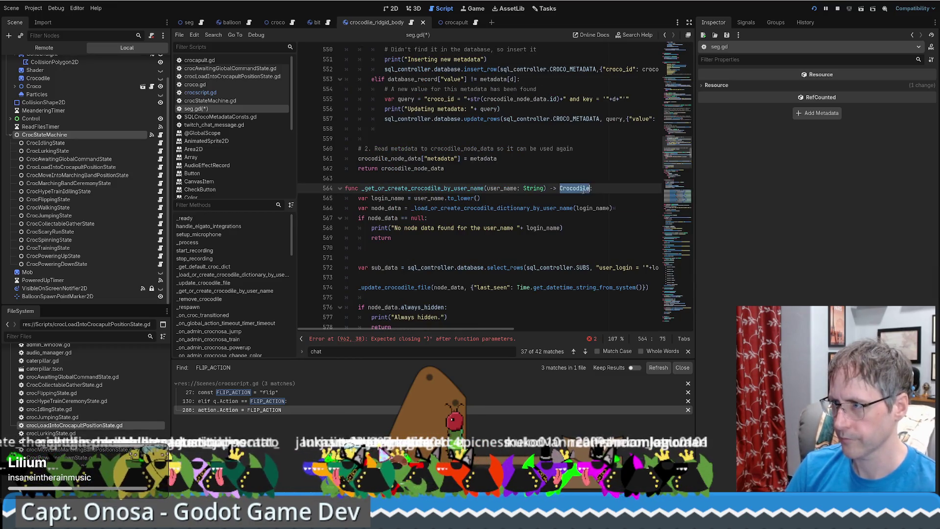
key("alt+Left")
left_click(518, 216)
key("ctrl+v")
type("):")
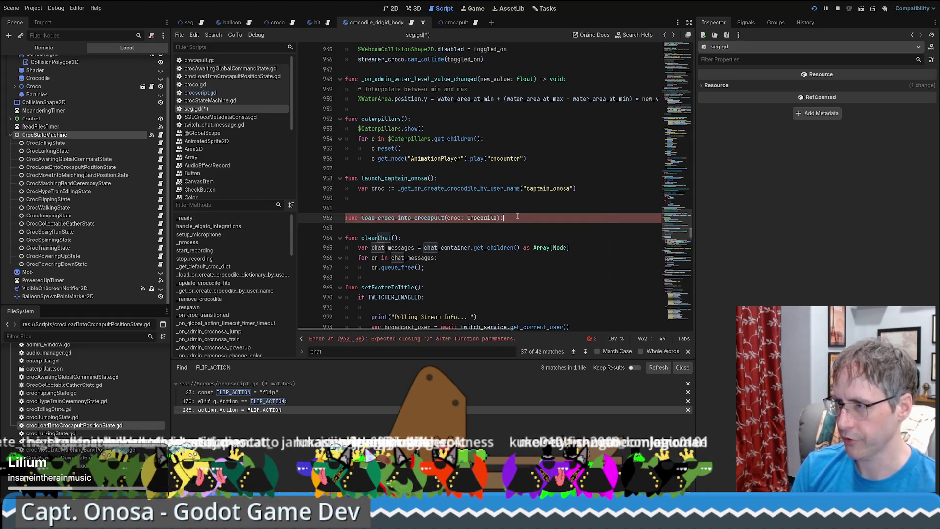
key("Return")
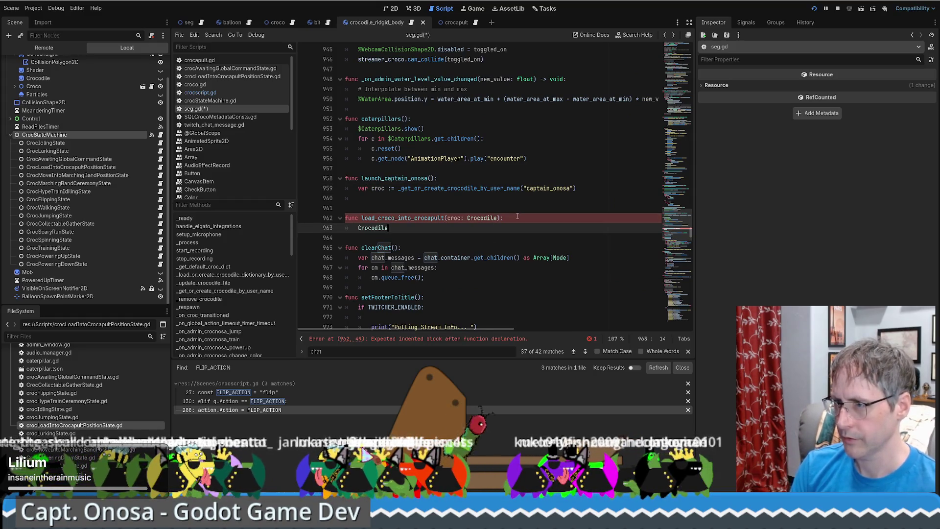
Call load_croco_into_crocapult(croc) right after the captain_onosa lookup line.
left_click(581, 188)
key("Return")
type("load_c")
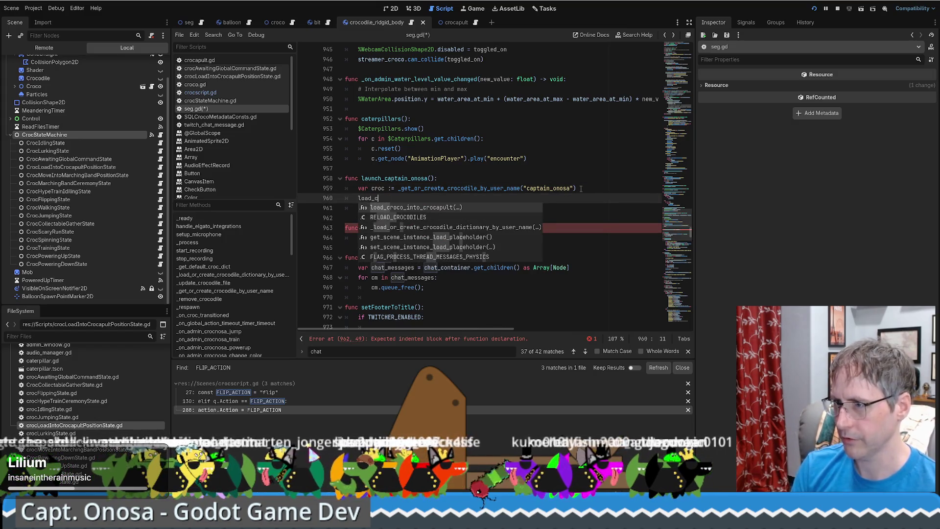
key("Return")
type("croc)")
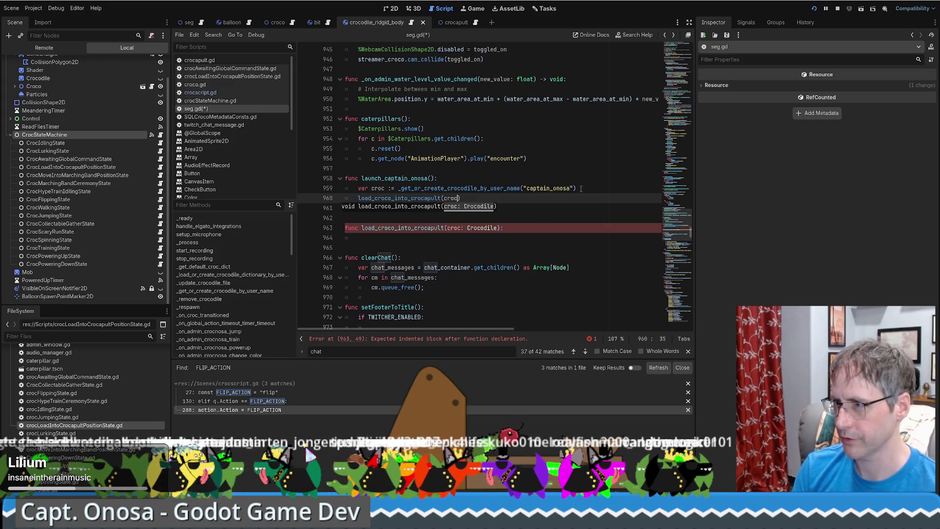
Start a print in the new function's body, then search seg.gd for 'log'.
left_click(397, 242)
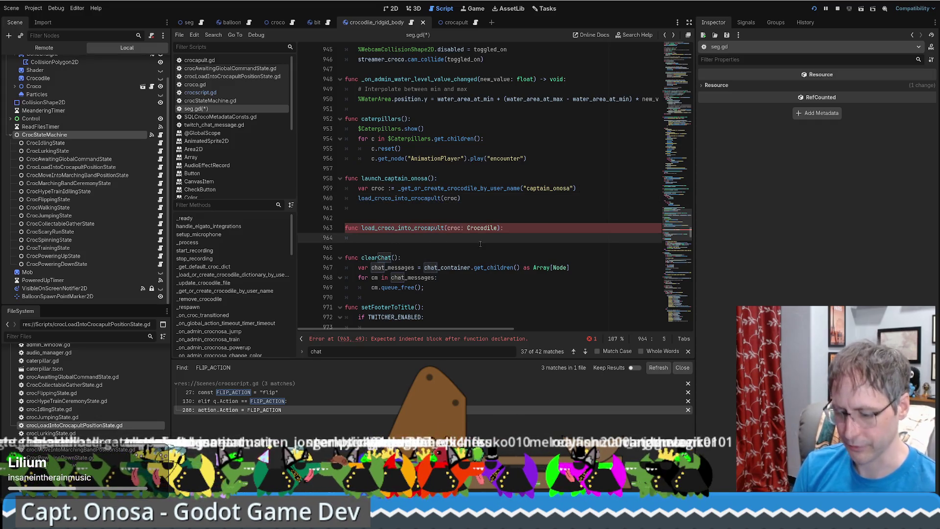
type("print")
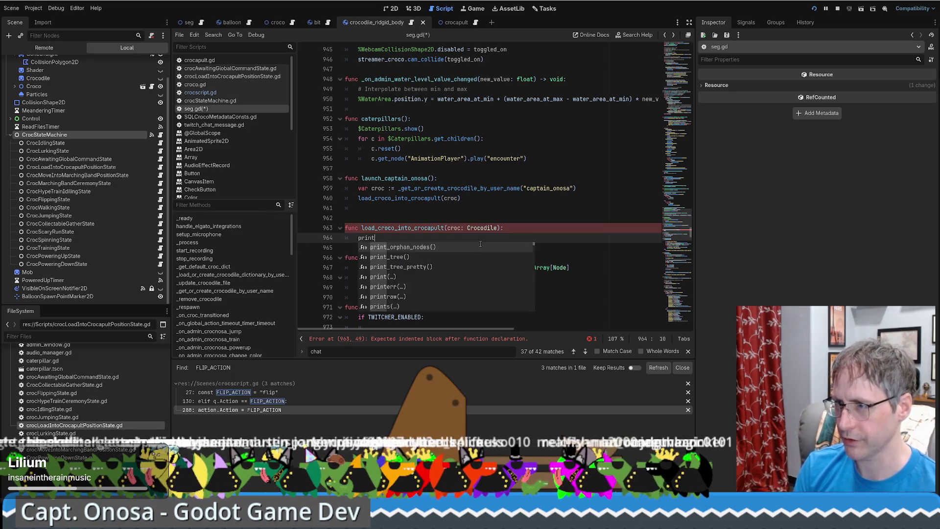
type("l")
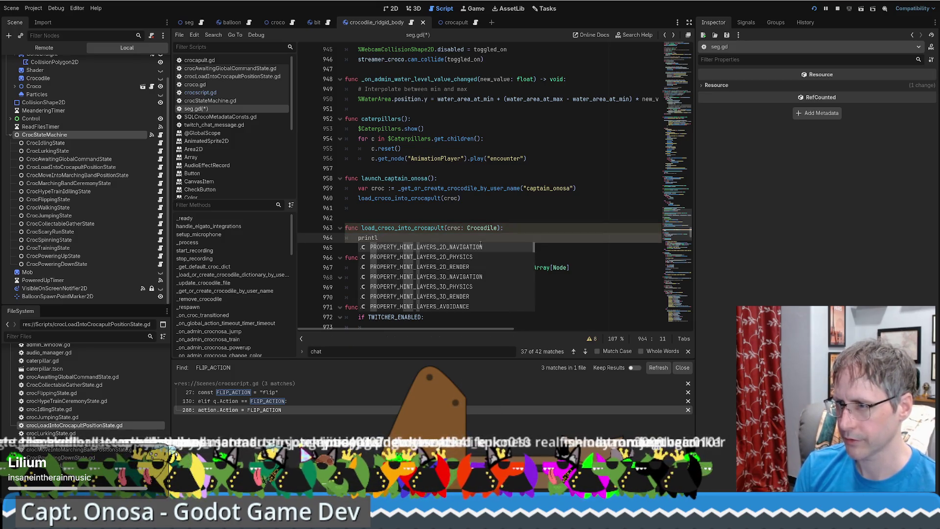
key("BackSpace")
key("BackSpace")
key("BackSpace")
key("ctrl+f")
type("log")
key("Return")
key("Return")
key("Return")
key("Return")
key("Return")
key("Return")
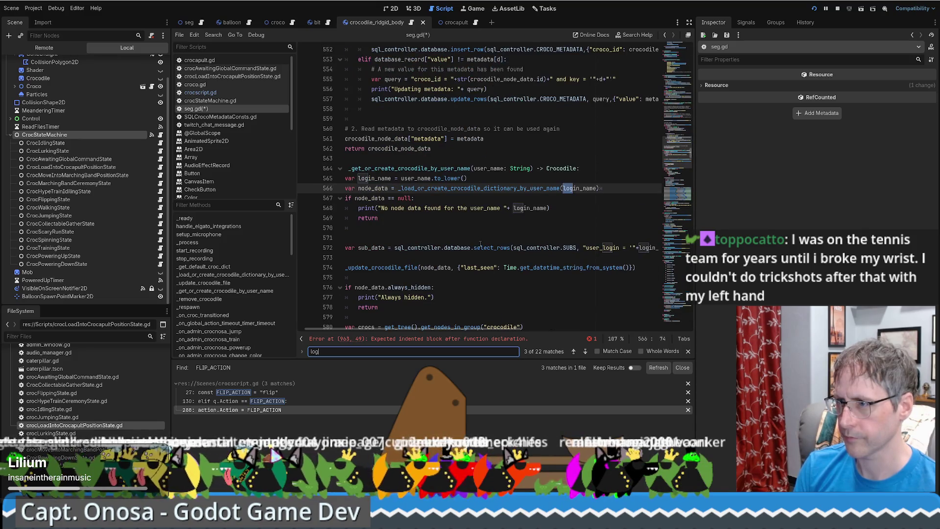
left_click(480, 243)
scroll(480, 243, "down", 20)
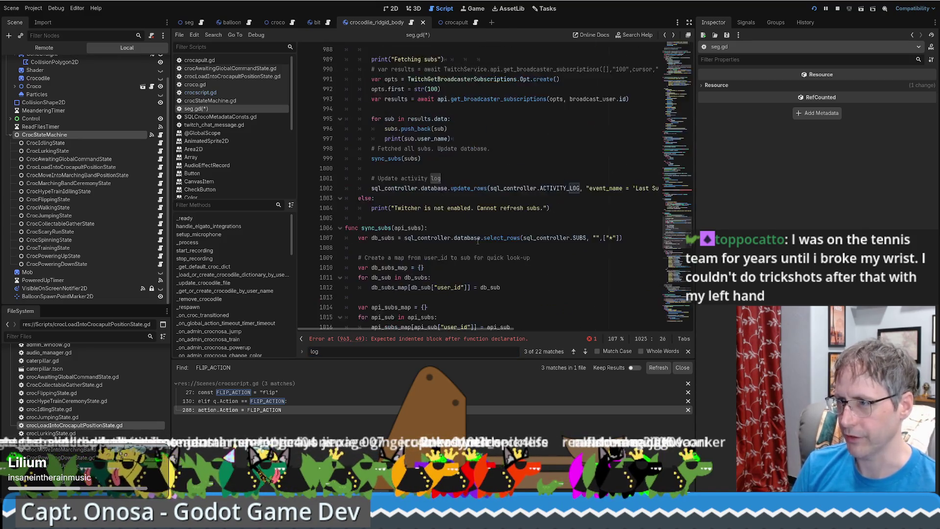
Add print("Loading %s into crocapult" % croc.name) to the function body, save seg.gd, and run the game.
left_click(473, 249)
type("print(\"")
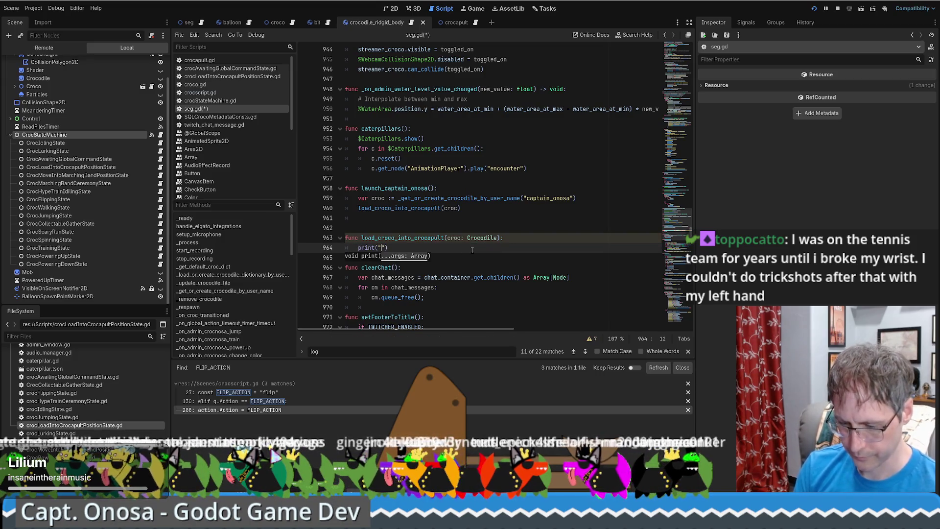
type("Loading int")
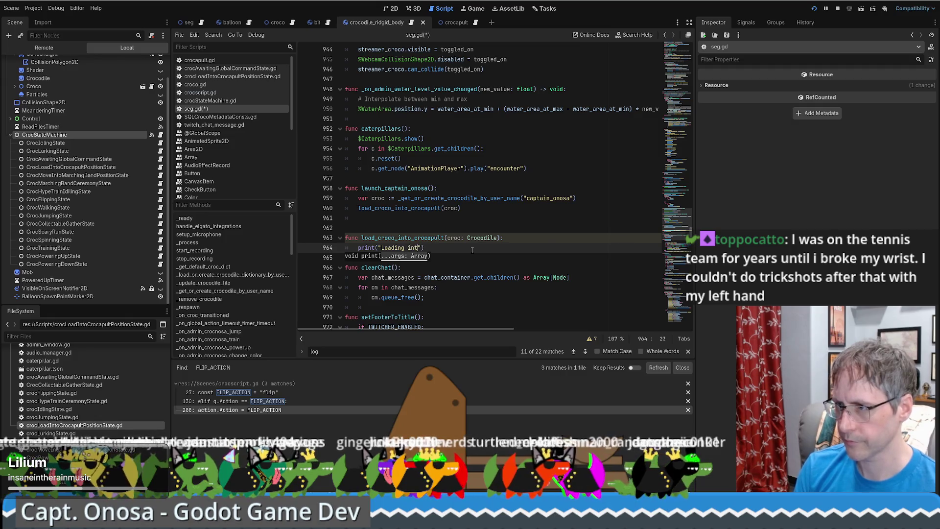
type("%s into")
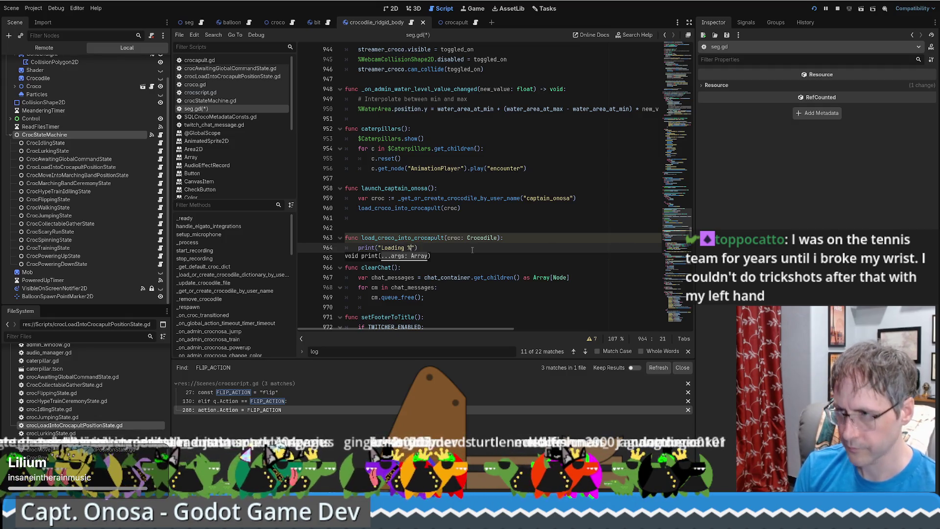
type(" crocapu")
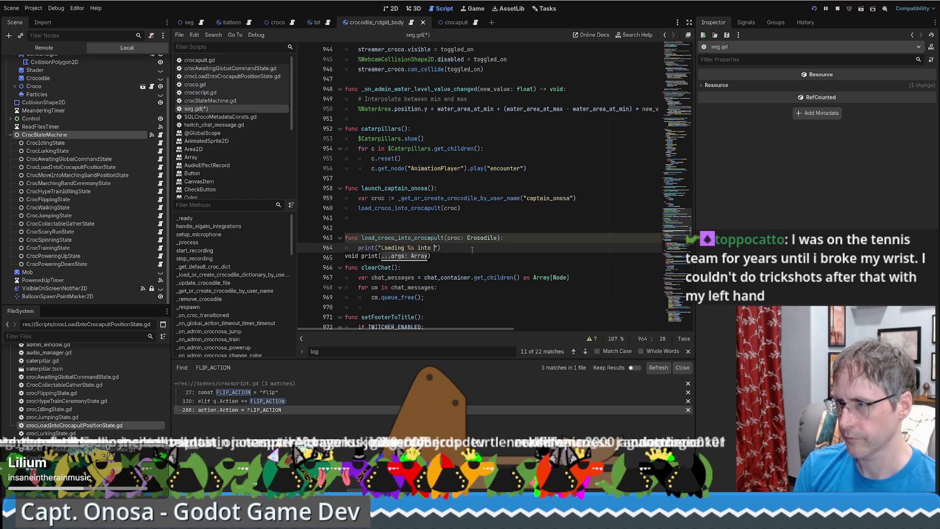
type("lt\"")
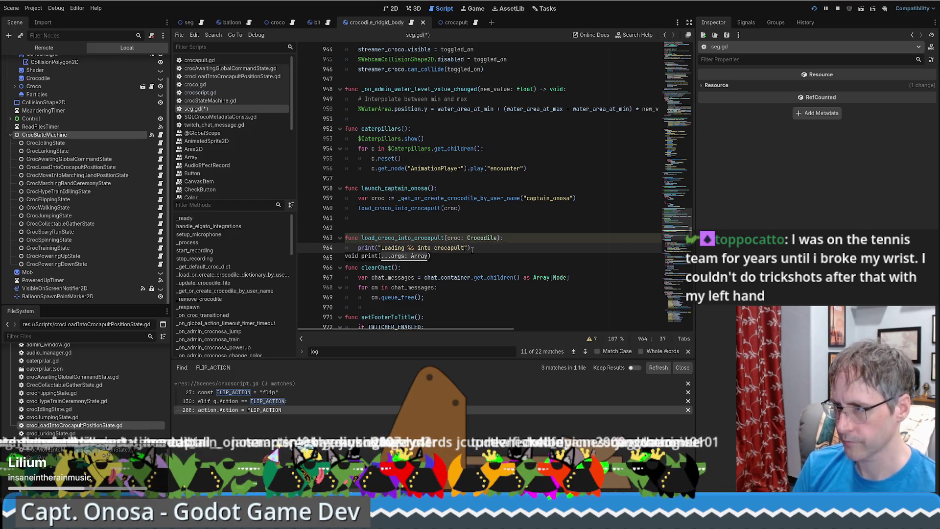
type(" % ")
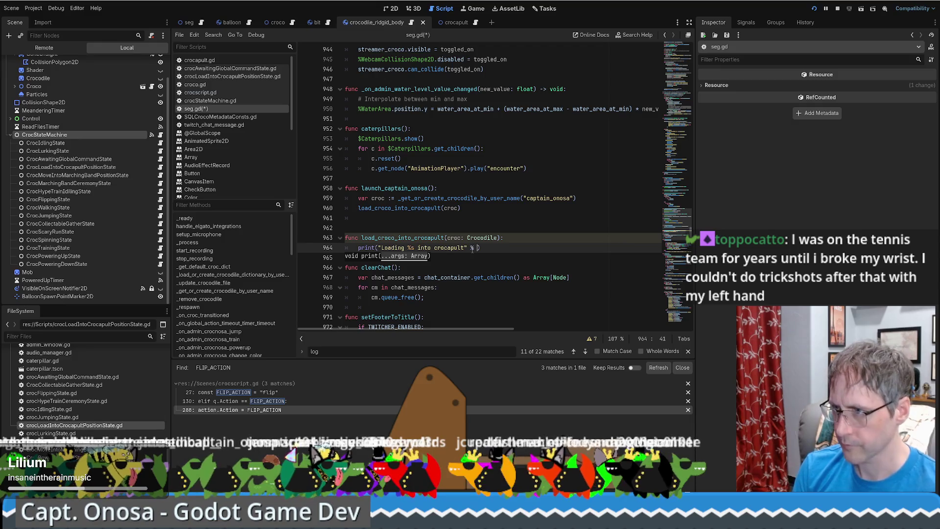
type("croc.n")
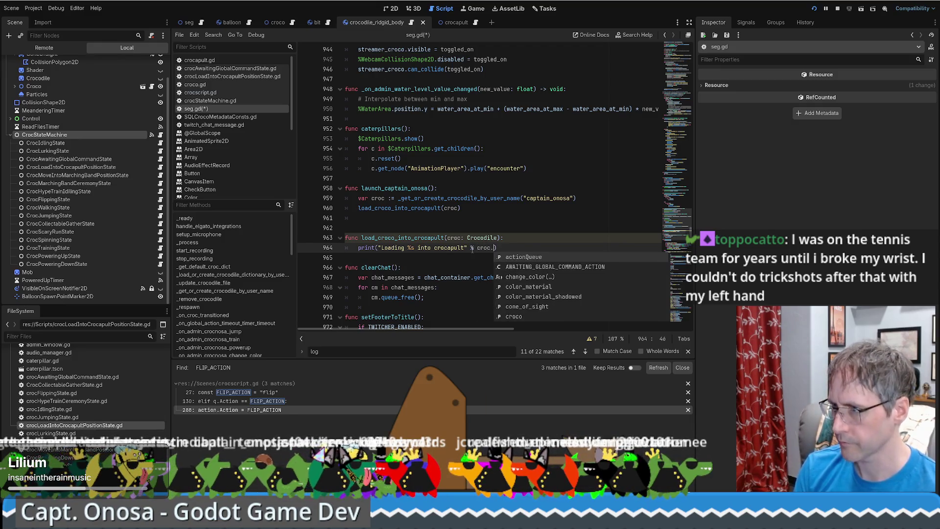
type("ame)")
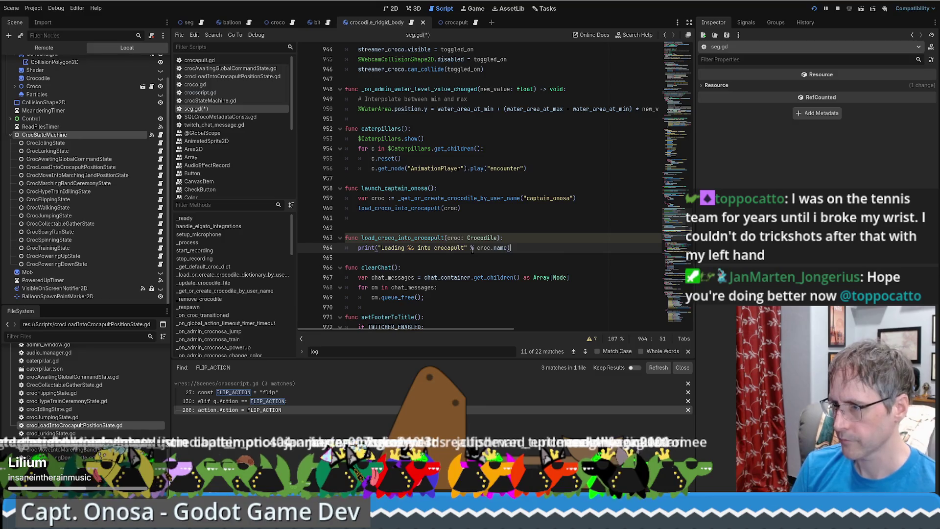
key("ctrl+s")
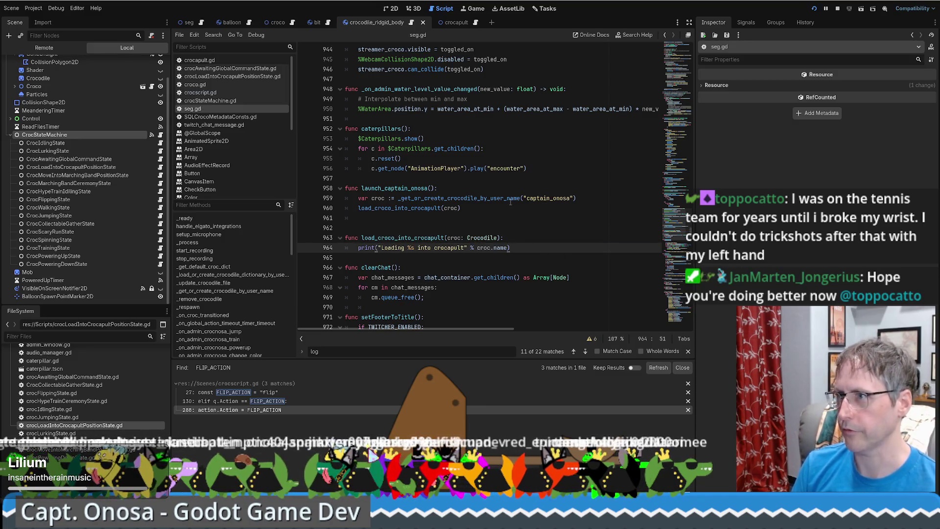
left_click(815, 10)
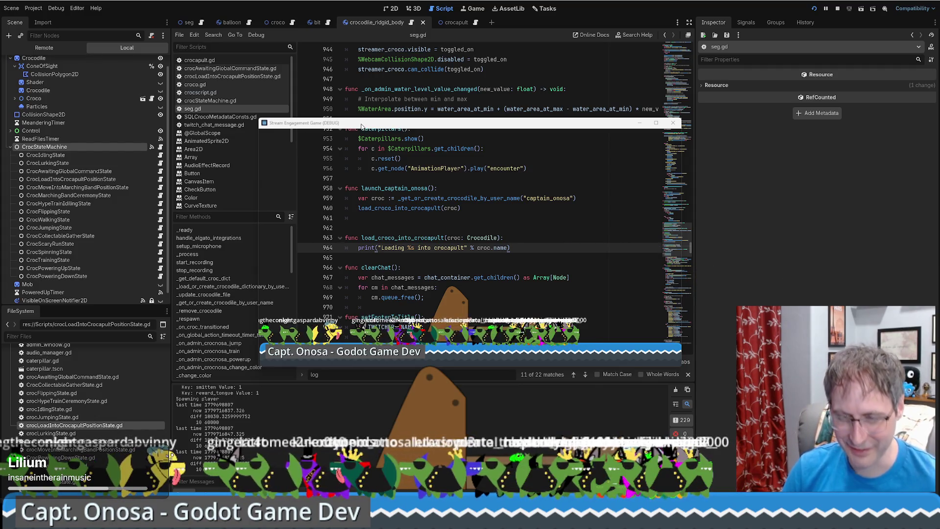
Move the Stream Engagement Game debug window up-left, then across to the right of the screen.
mouse_move(361, 127)
left_mouse_down()
mouse_move(201, 73)
mouse_move(258, 106)
left_mouse_up()
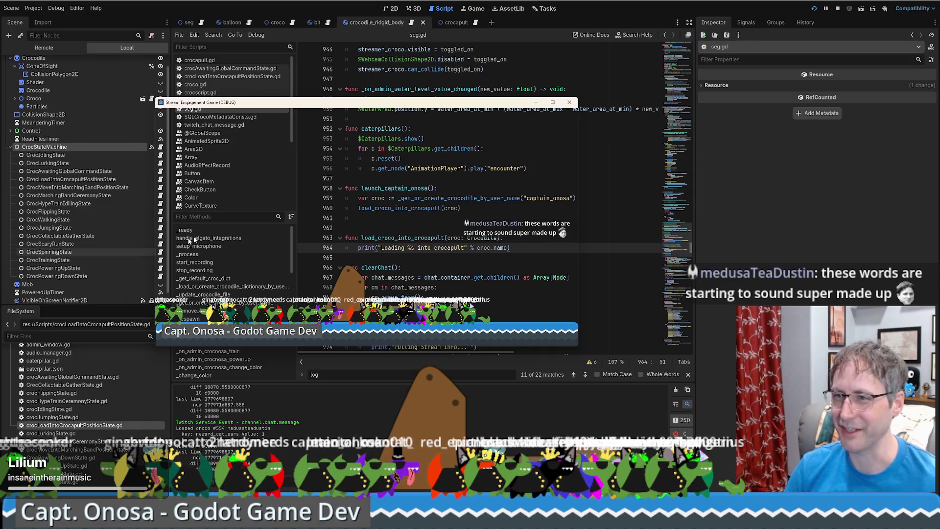
left_click_drag(295, 103, 564, 92)
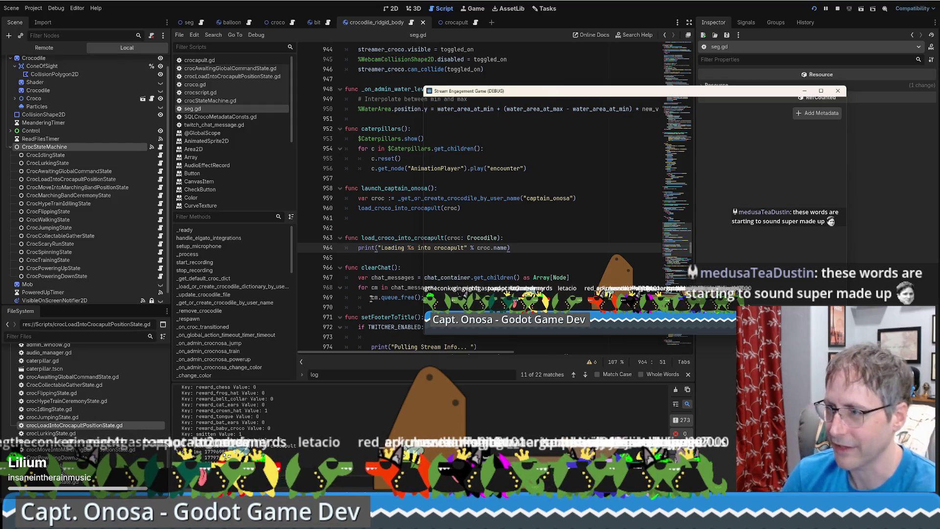
Change the print call on line 964 to use the croc's user_name instead of name.
double_click(501, 248)
type("c")
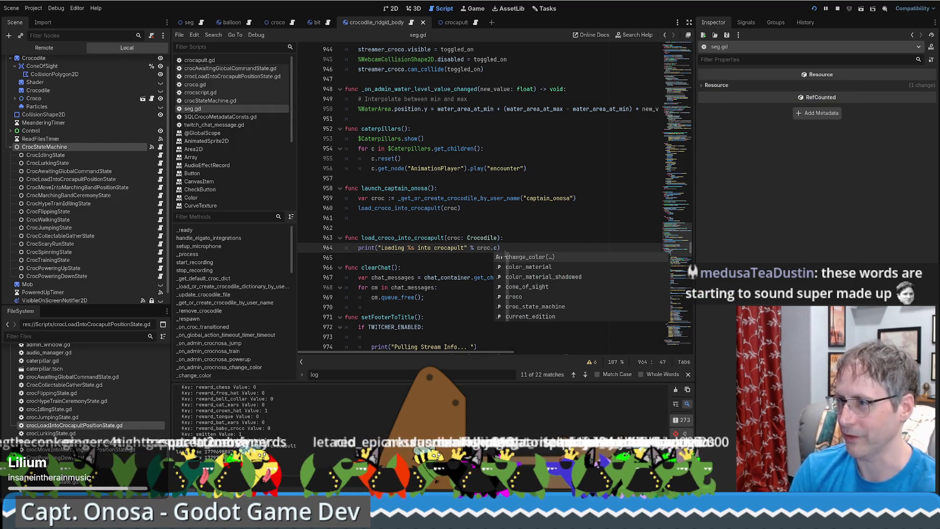
key("BackSpace")
type("us")
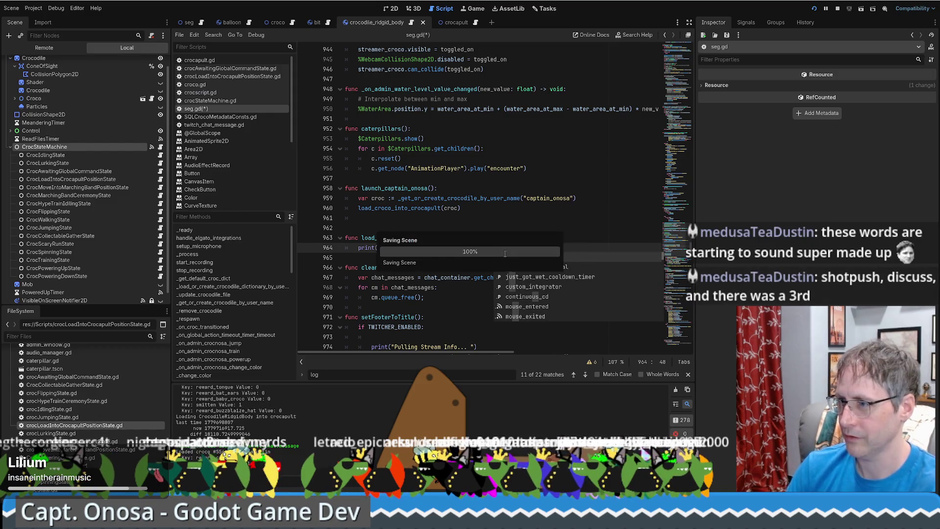
key("Return")
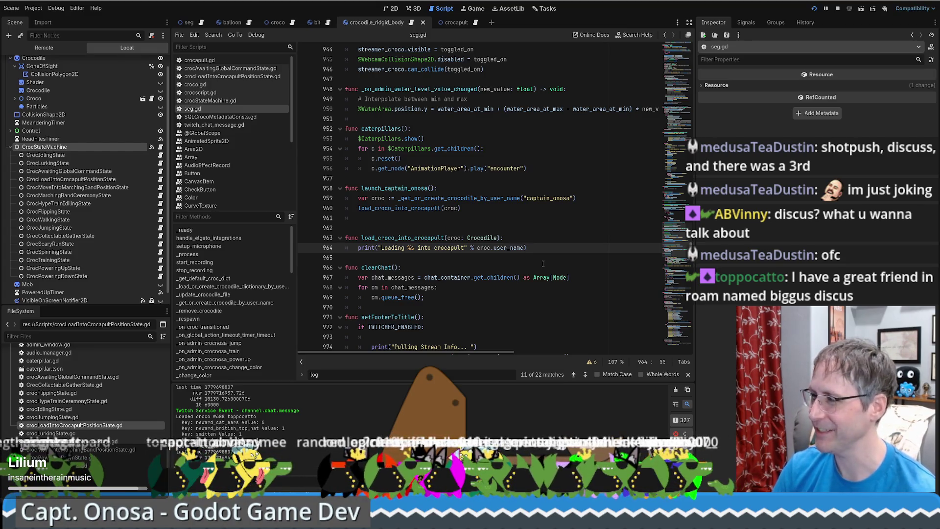
scroll(543, 263, "down", 5)
left_click(445, 79)
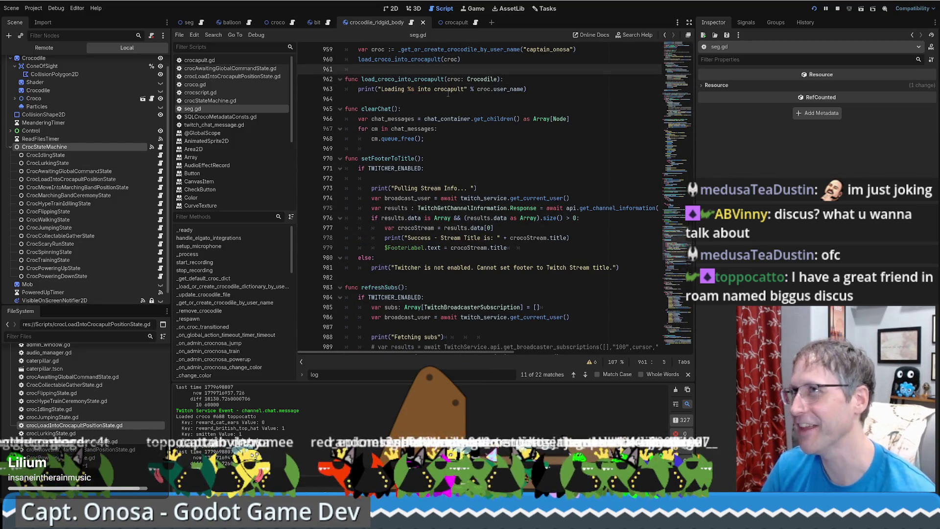
Run the project with F5 and move the game debug window up and left.
scroll(456, 156, "up", 4)
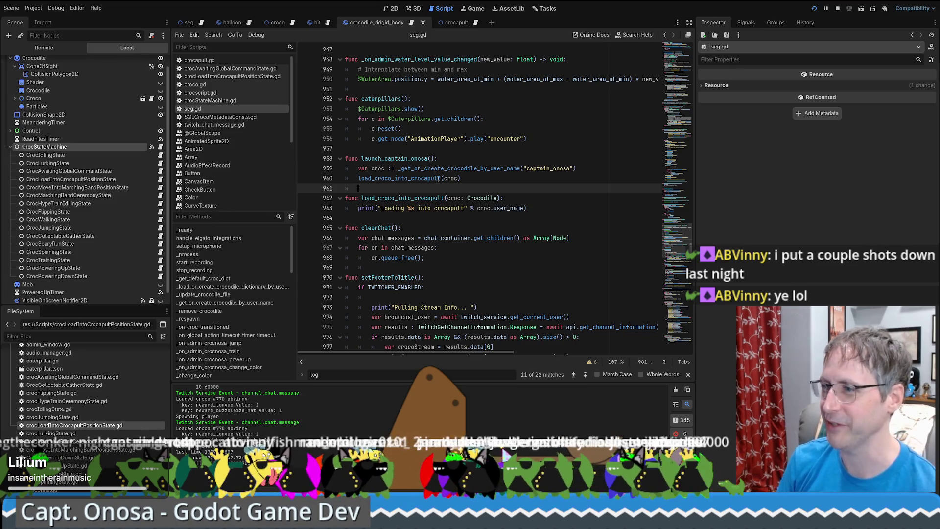
scroll(532, 195, "up", 3)
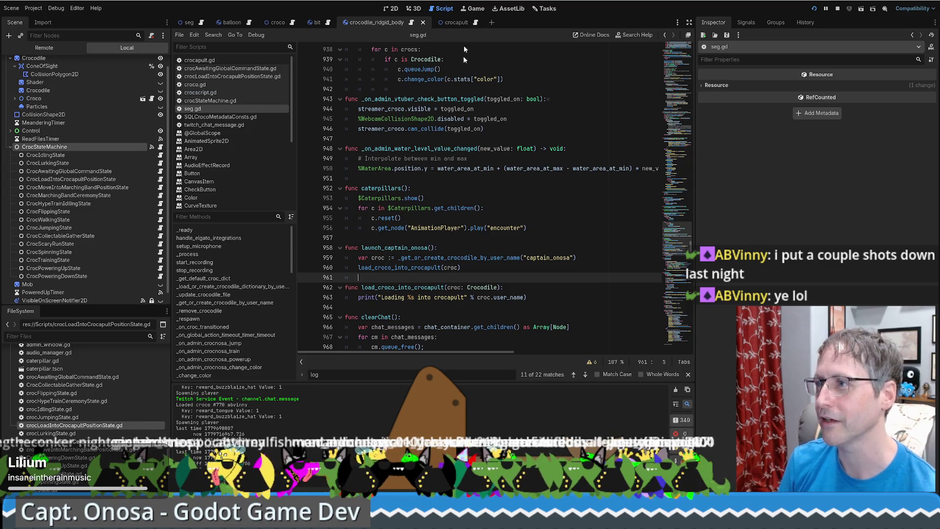
key("F5")
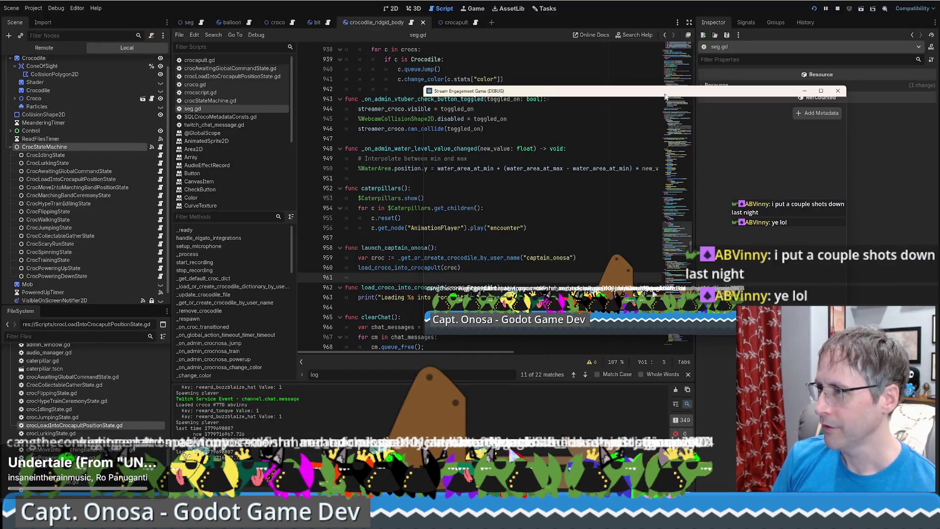
left_click_drag(668, 95, 392, 59)
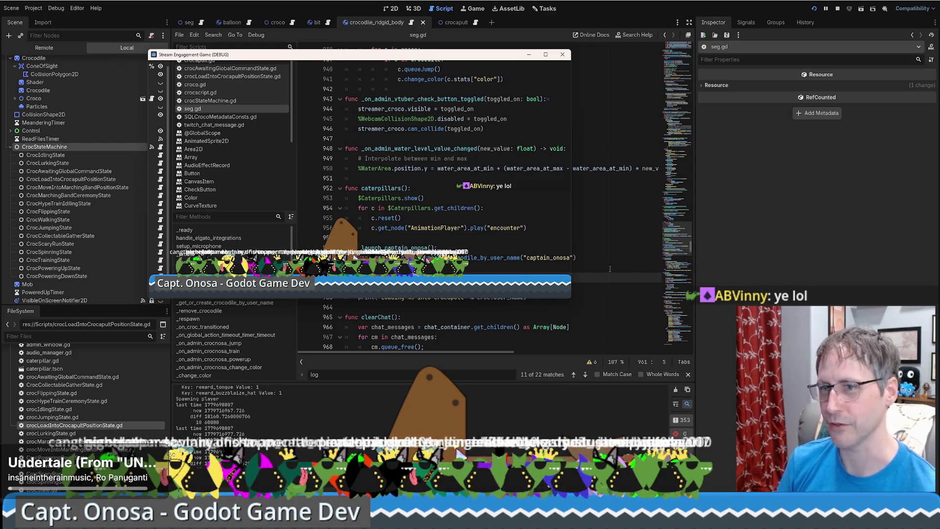
Select the MeanderingTimer node to inspect its timer settings.
left_click(610, 269)
scroll(84, 174, "up", 1)
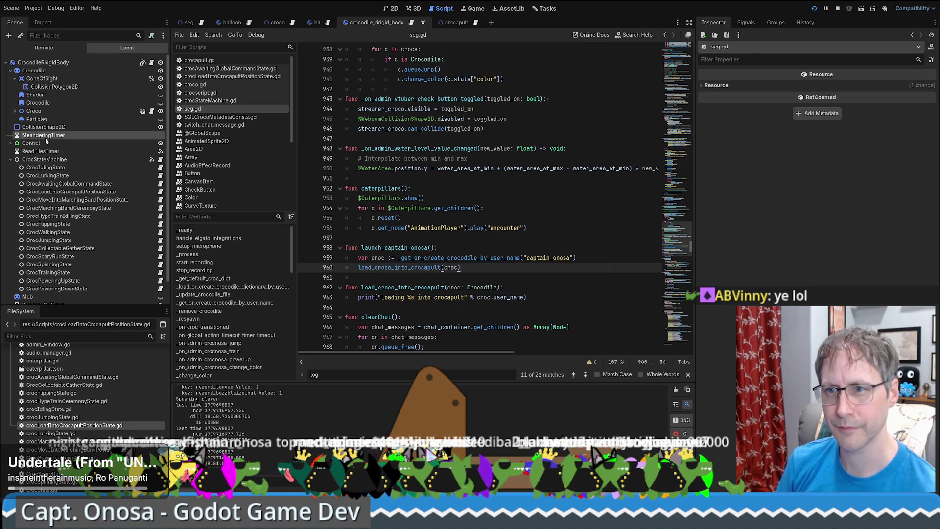
left_click(45, 137)
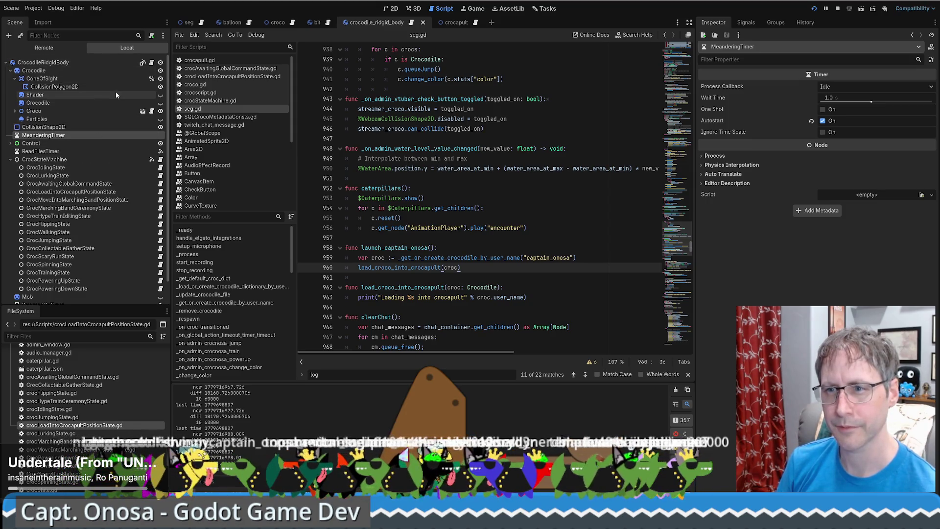
Open the crocscript.gd script from the script list.
scroll(115, 90, "down", 1)
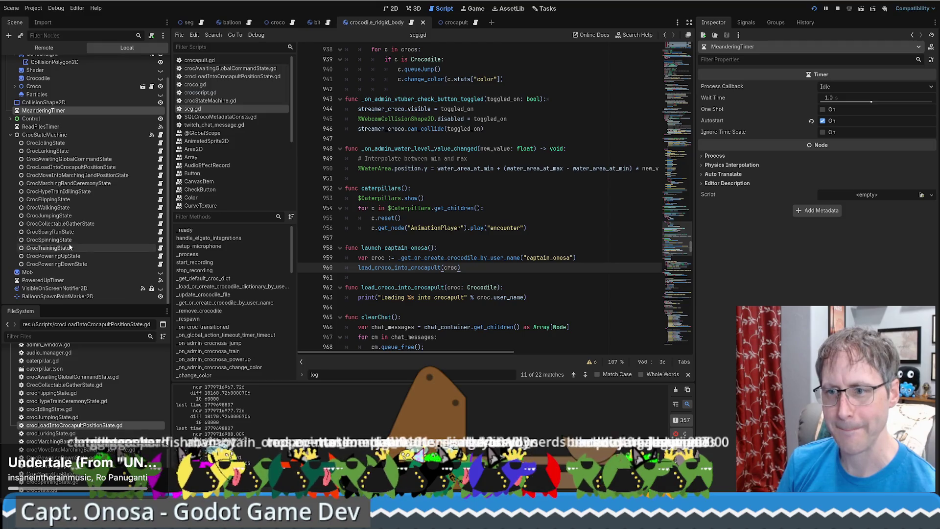
scroll(80, 231, "up", 1)
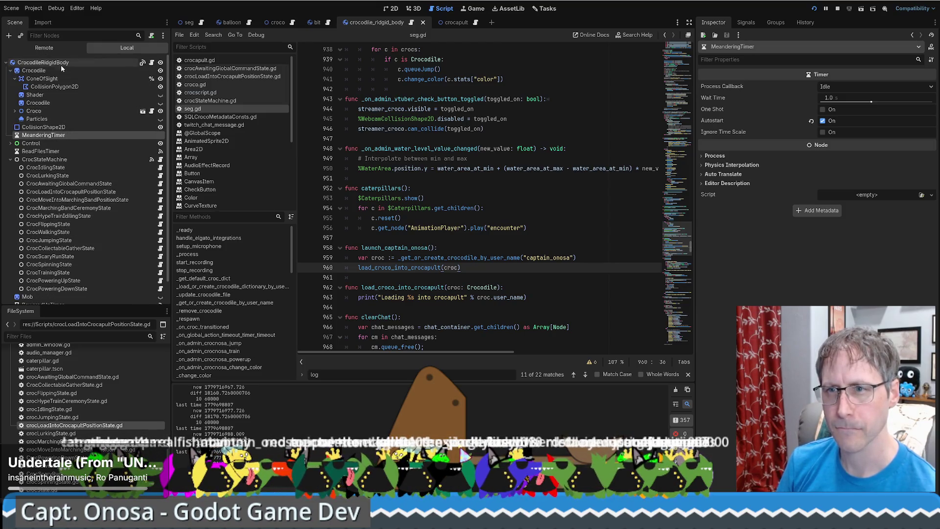
left_click(152, 62)
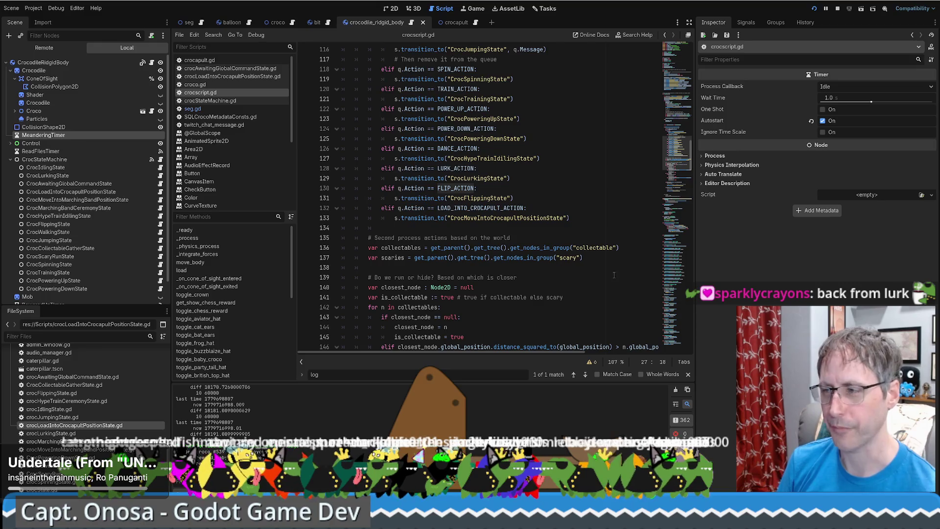
Scroll crocscript.gd to the top to read its ACTION constants.
left_click_drag(682, 159, 685, 46)
left_click(426, 33)
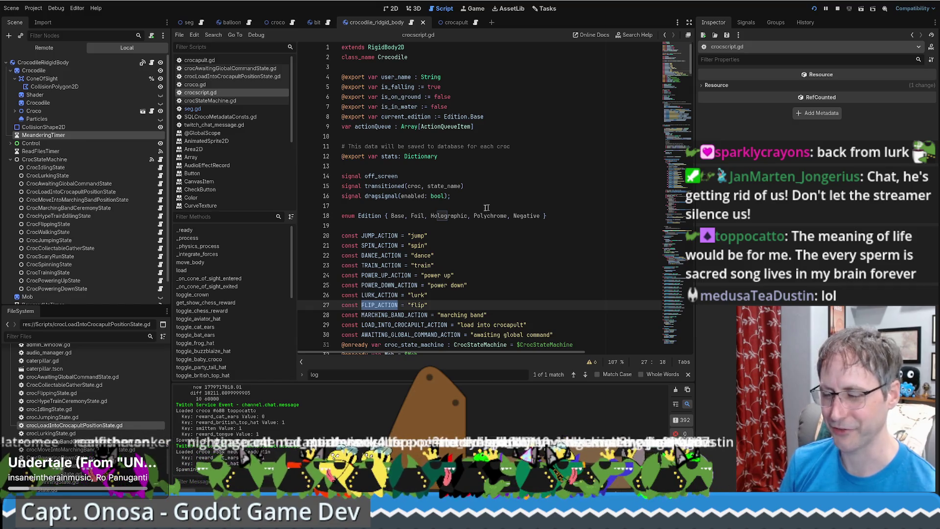
scroll(612, 186, "down", 8)
scroll(622, 190, "up", 7)
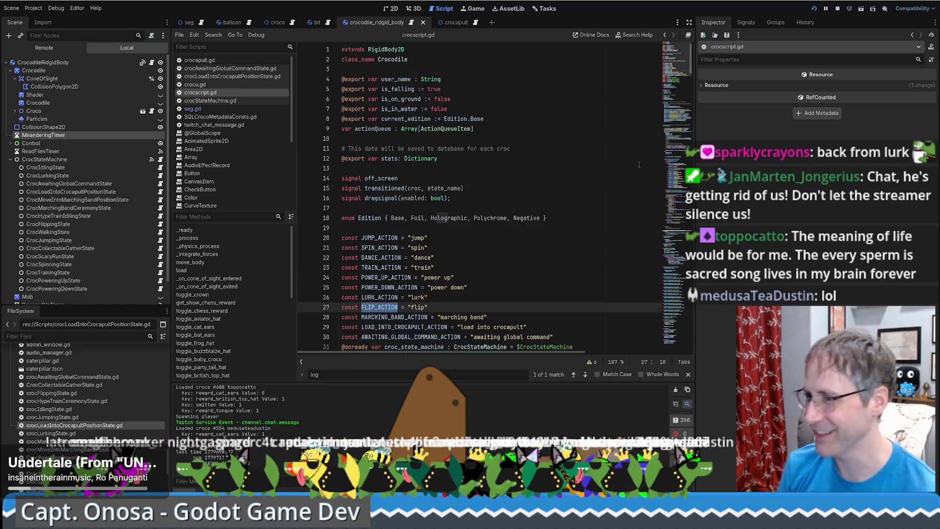
scroll(643, 158, "up", 1)
scroll(684, 58, "down", 1)
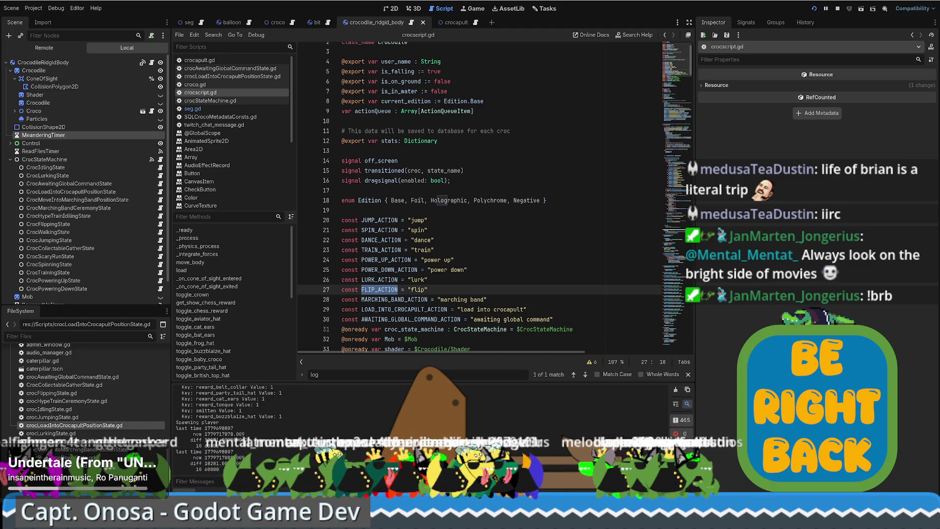
Clear the FLIP_ACTION selection and switch to the seg scene.
left_click(440, 230)
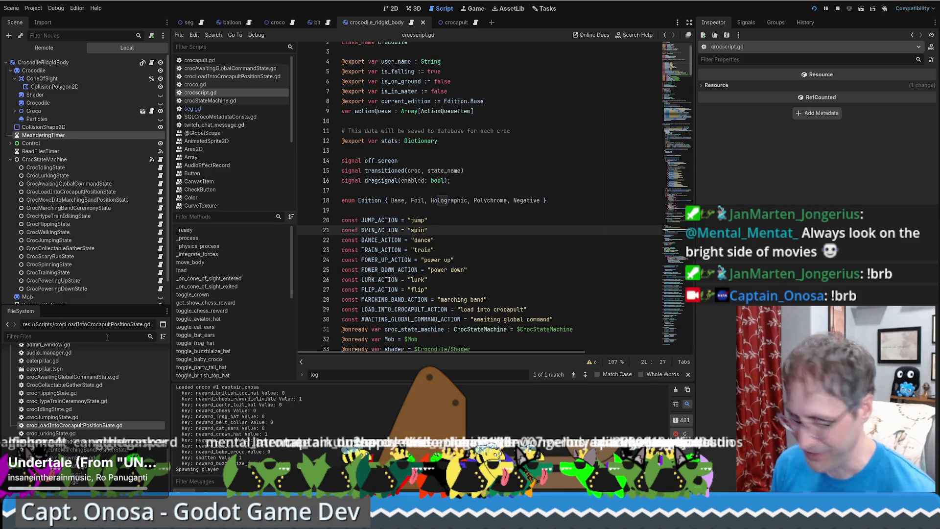
scroll(464, 65, "up", 2)
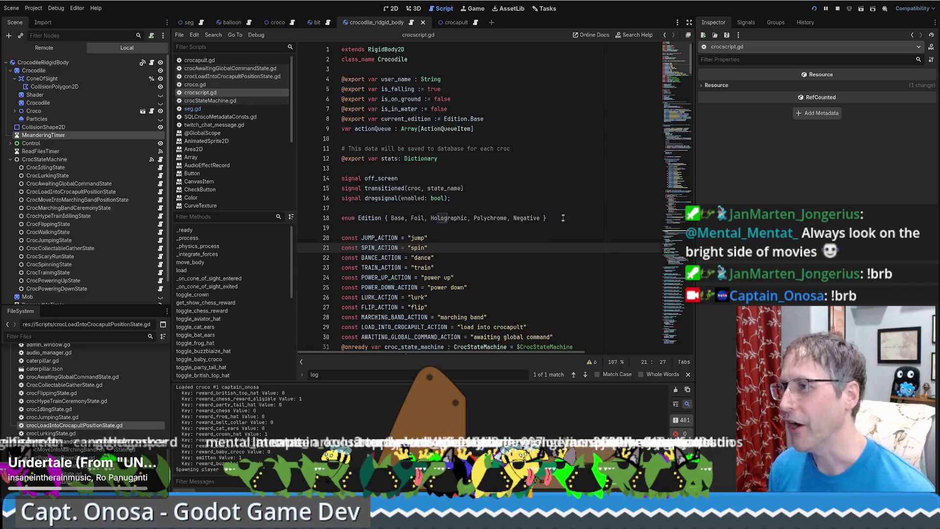
left_click(200, 19)
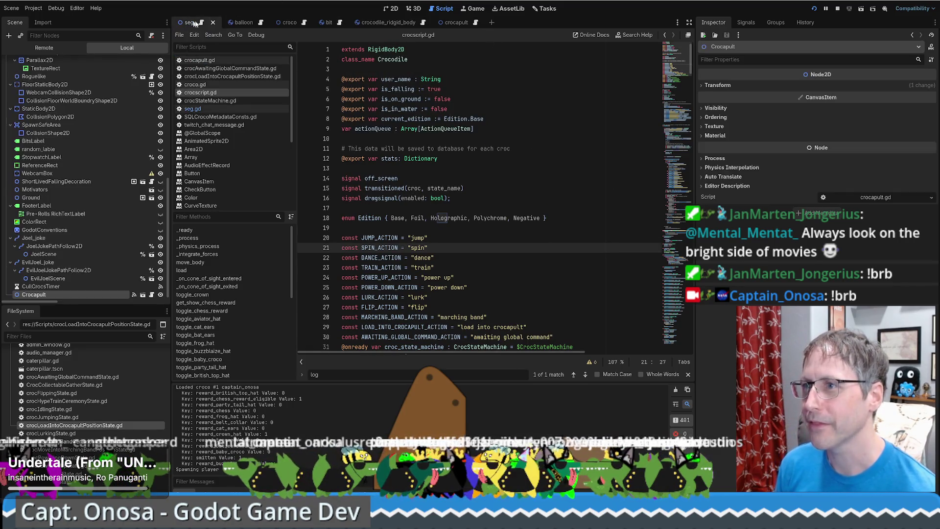
View the seg scene in 2D, then switch via the crocapult scene to the croco scene.
left_click(392, 9)
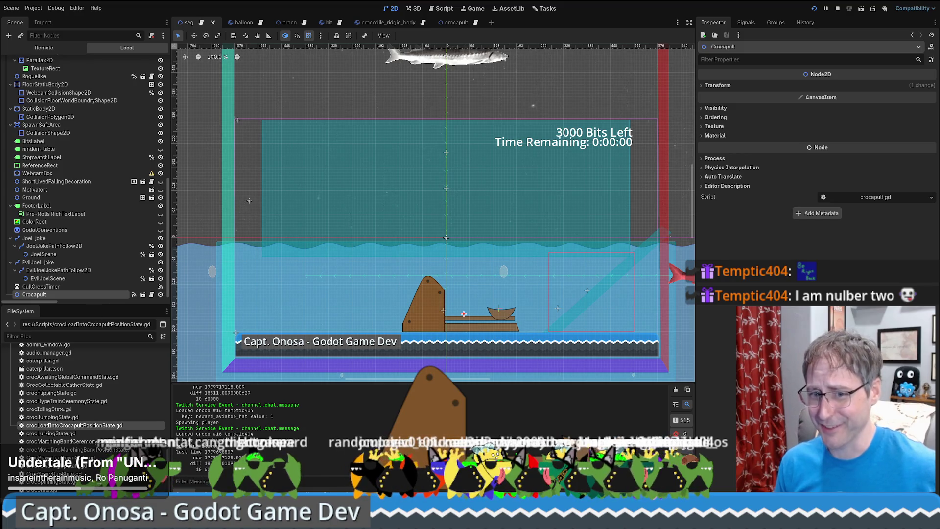
scroll(111, 205, "up", 10)
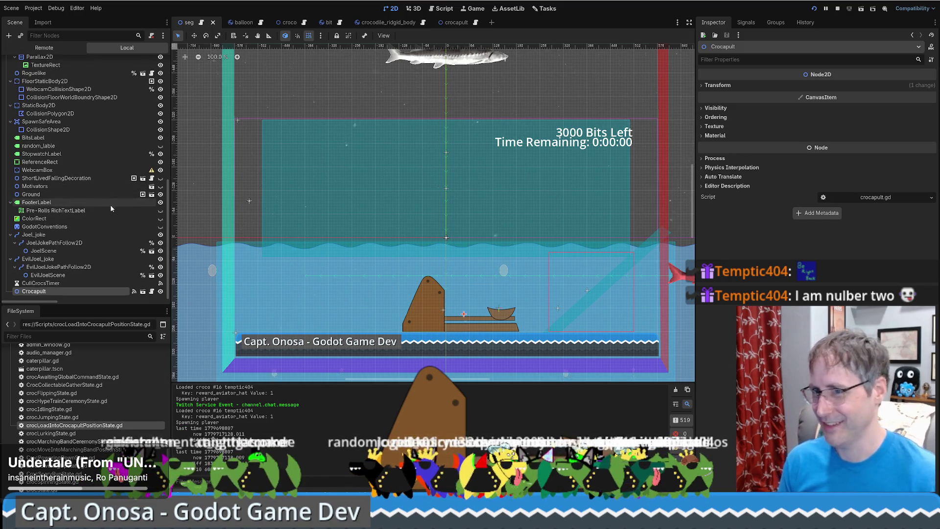
scroll(109, 220, "down", 10)
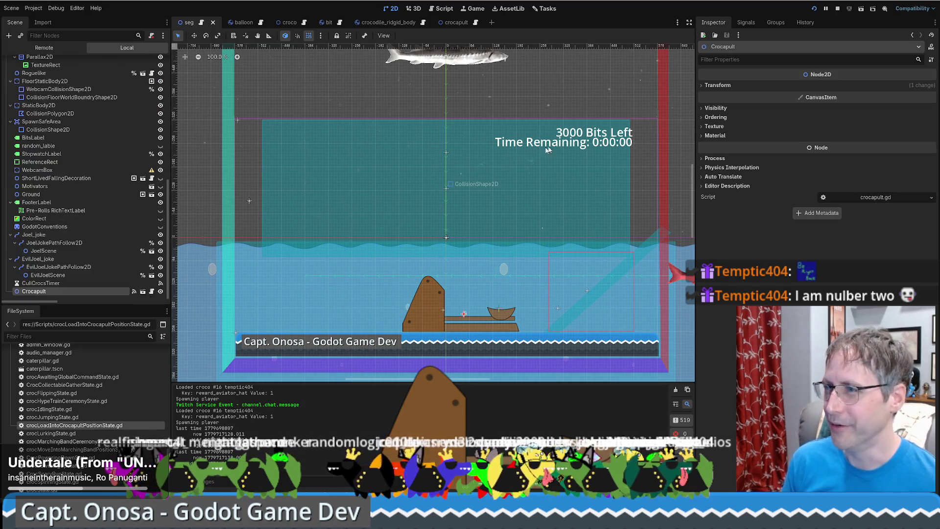
left_click(457, 22)
left_click(290, 24)
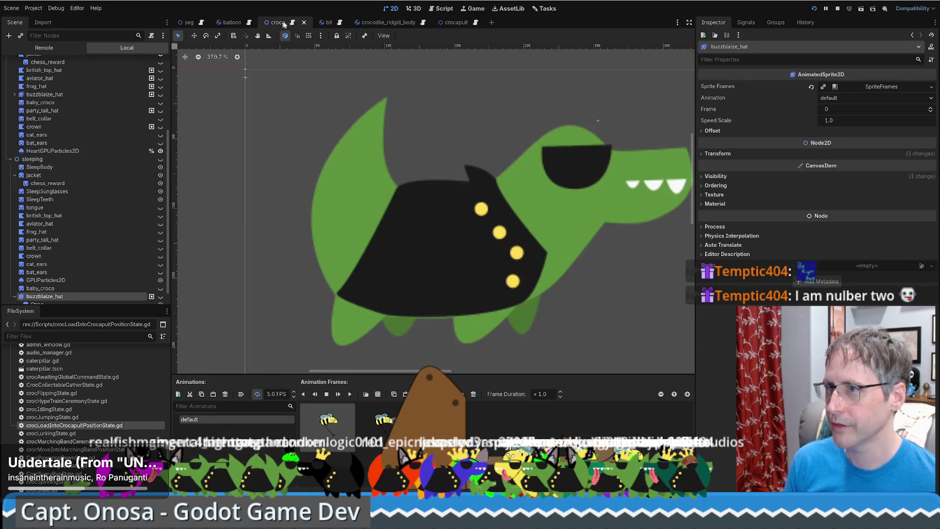
Open croco.gd from the croco scene and scroll through its functions.
left_click(293, 24)
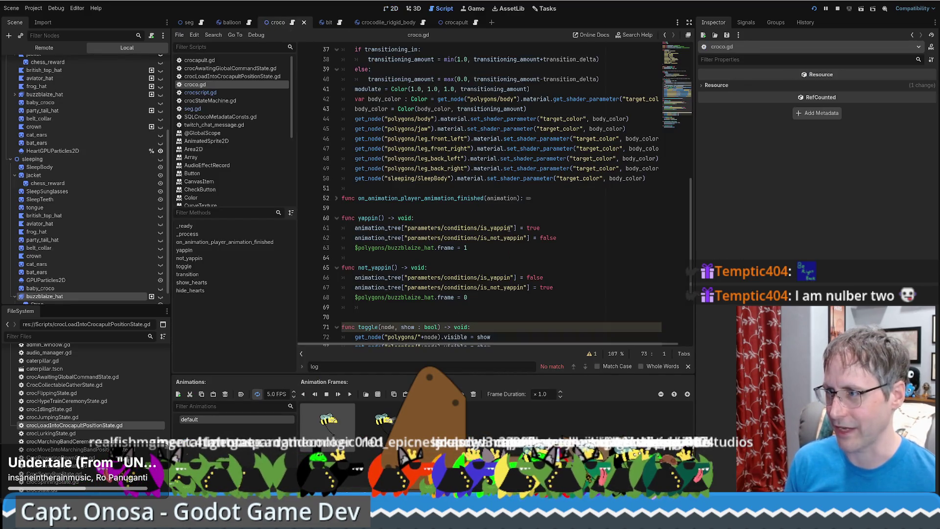
scroll(632, 274, "down", 4)
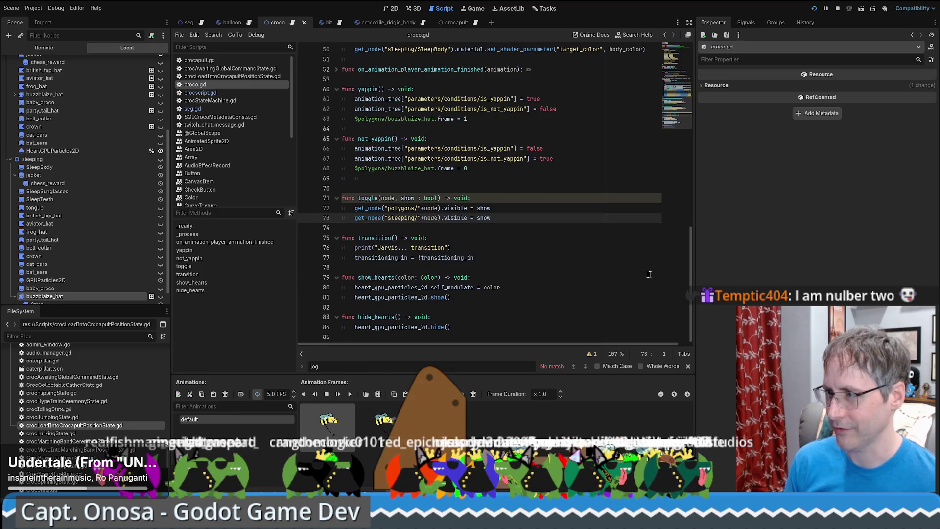
mouse_move(690, 304)
left_mouse_down()
mouse_move(704, 160)
mouse_move(698, 119)
left_mouse_up()
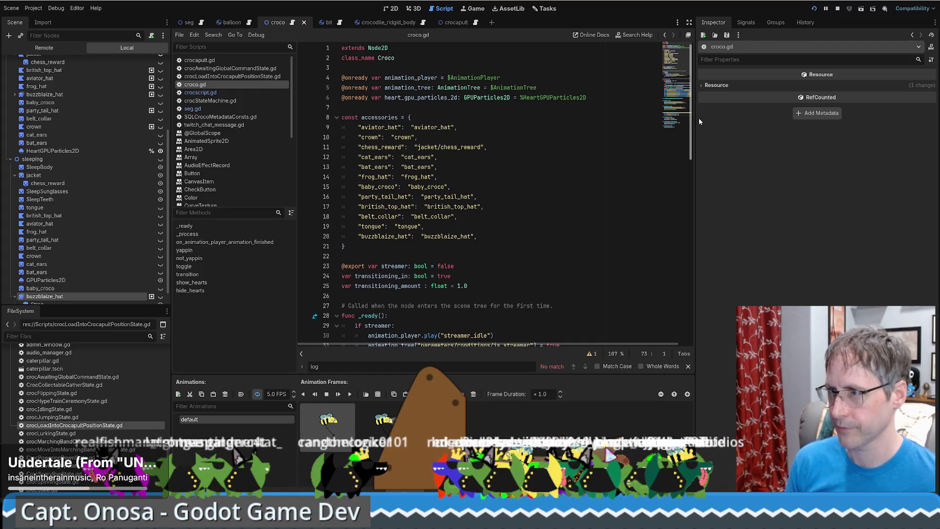
left_click_drag(700, 119, 698, 124)
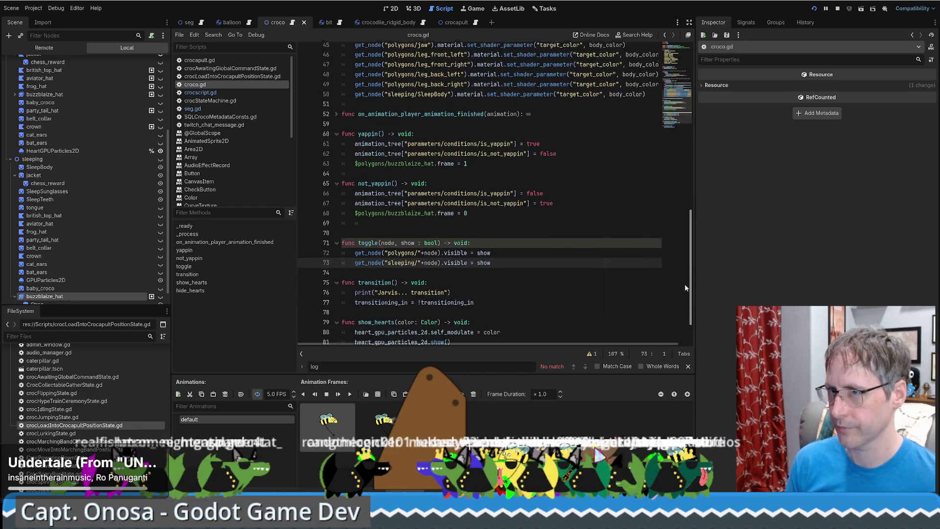
Return to the seg scene and navigate seg.gd to the refreshSubs function at line 983.
left_click(188, 23)
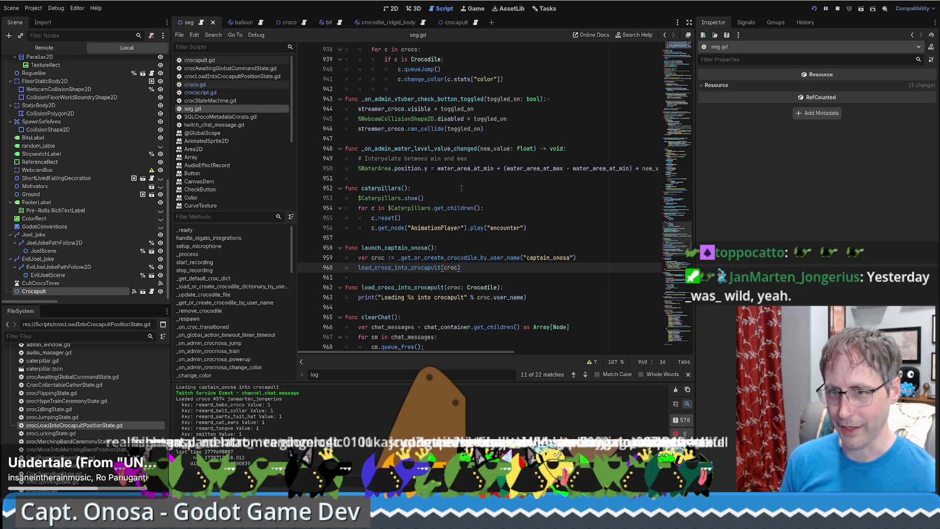
scroll(676, 259, "up", 3)
mouse_move(679, 237)
left_mouse_down()
mouse_move(696, 283)
mouse_move(700, 247)
left_mouse_up()
key("alt+Left")
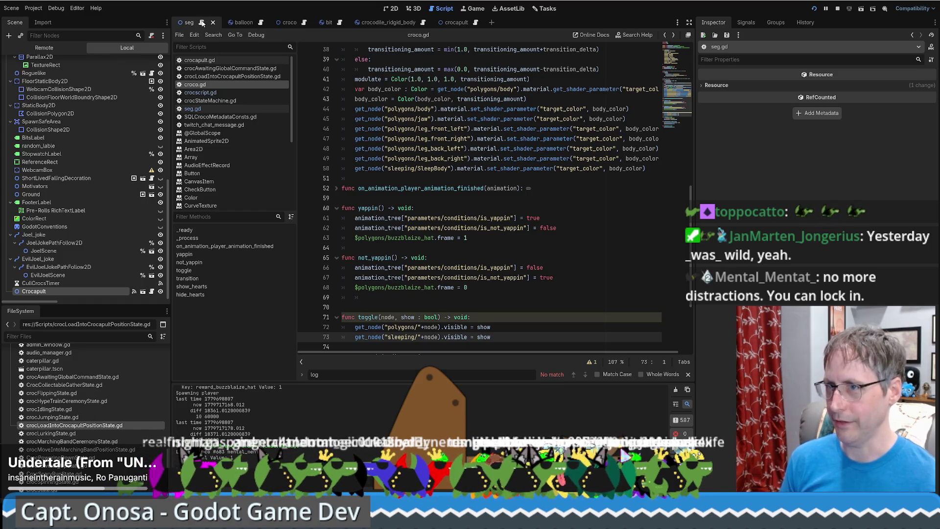
key("alt+Right")
left_click(580, 140)
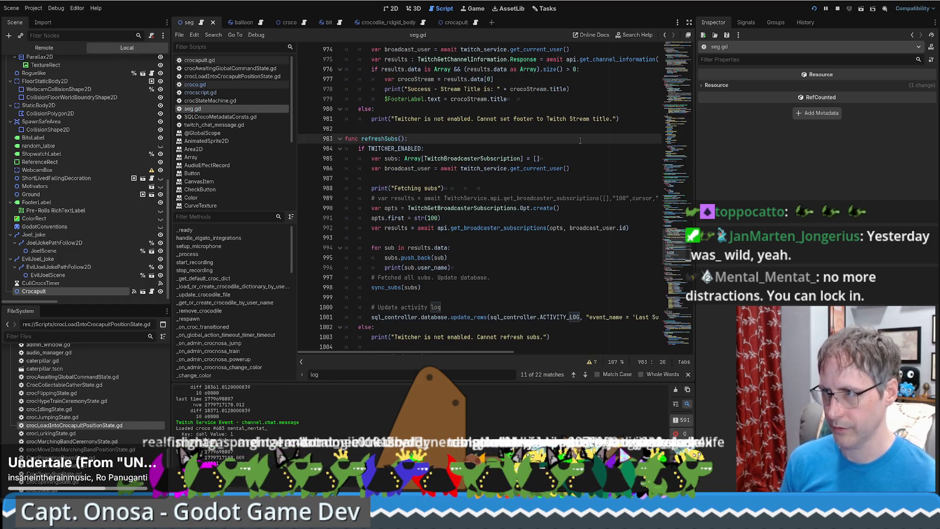
Search seg.gd for 'crocap' to reach load_croco_into_crocapult on line 960.
key("ctrl+f")
type("cro")
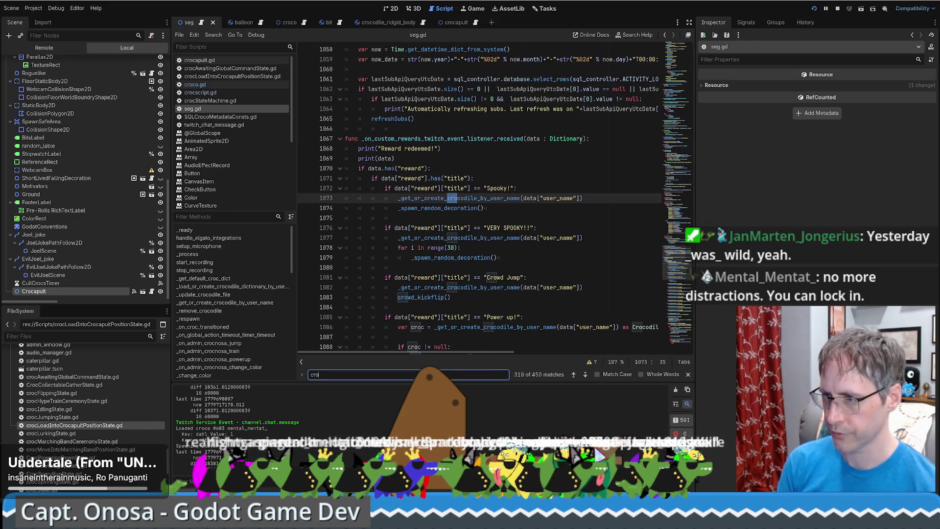
type("cop")
key("BackSpace")
key("BackSpace")
key("BackSpace")
type("ocap")
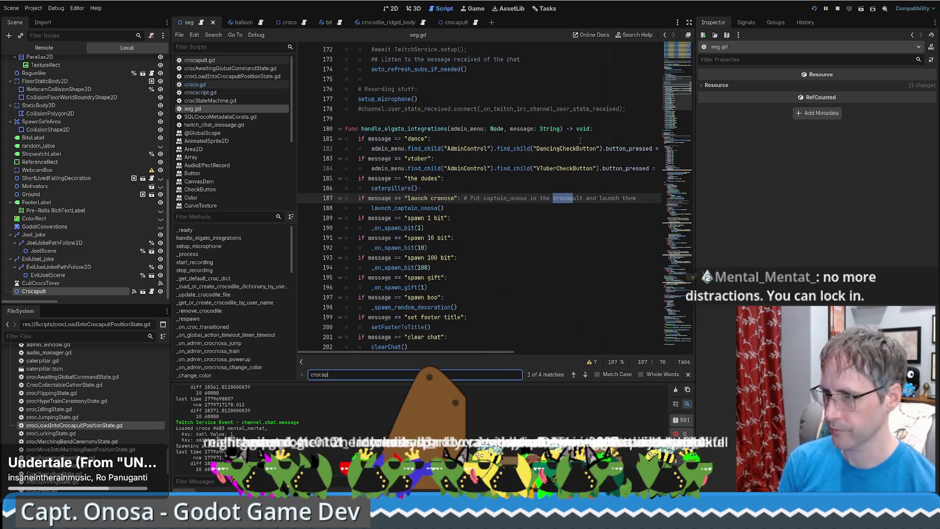
key("Return")
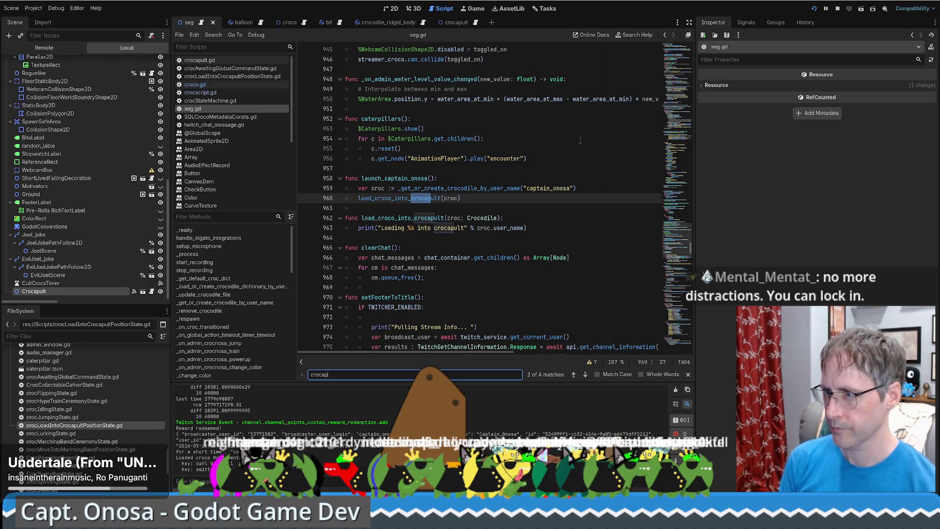
key("Escape")
Add a new blank line 964 after the function's loading print line.
left_click(566, 225)
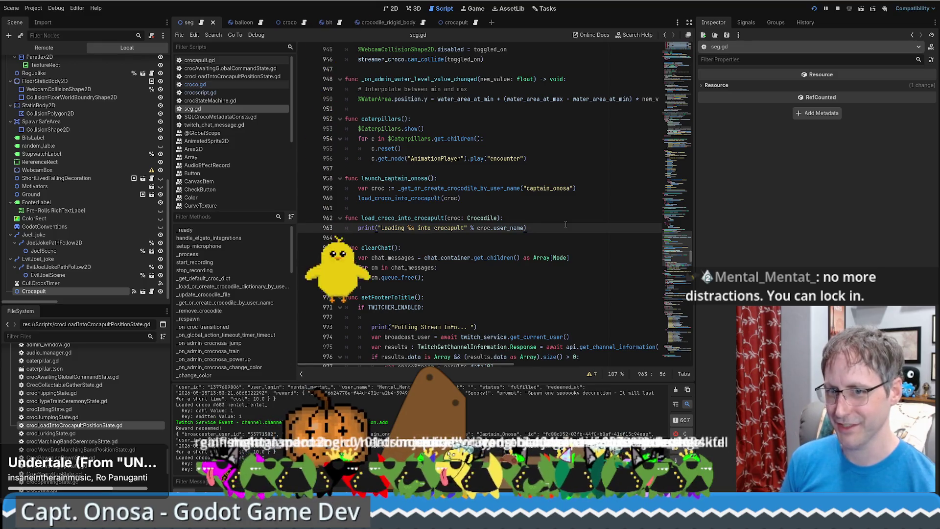
key("Return")
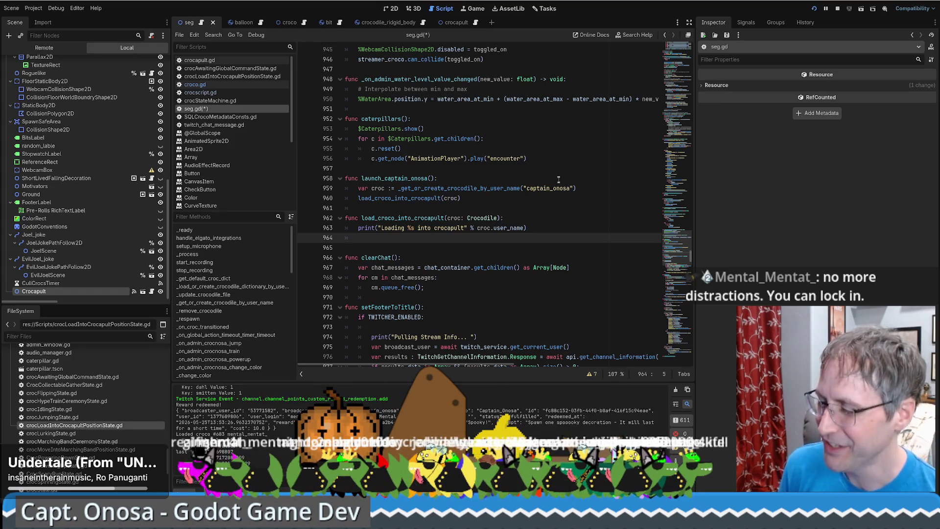
left_click(568, 218)
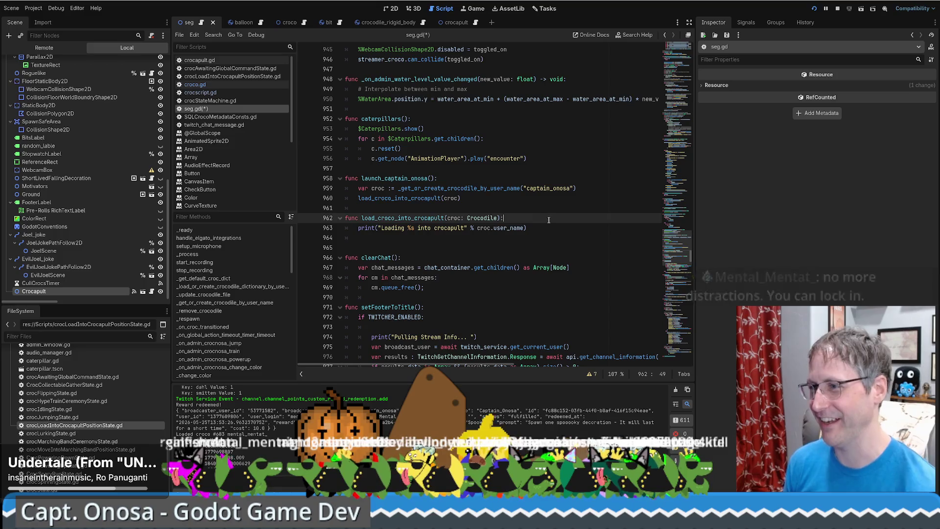
left_click(546, 229)
left_click(546, 239)
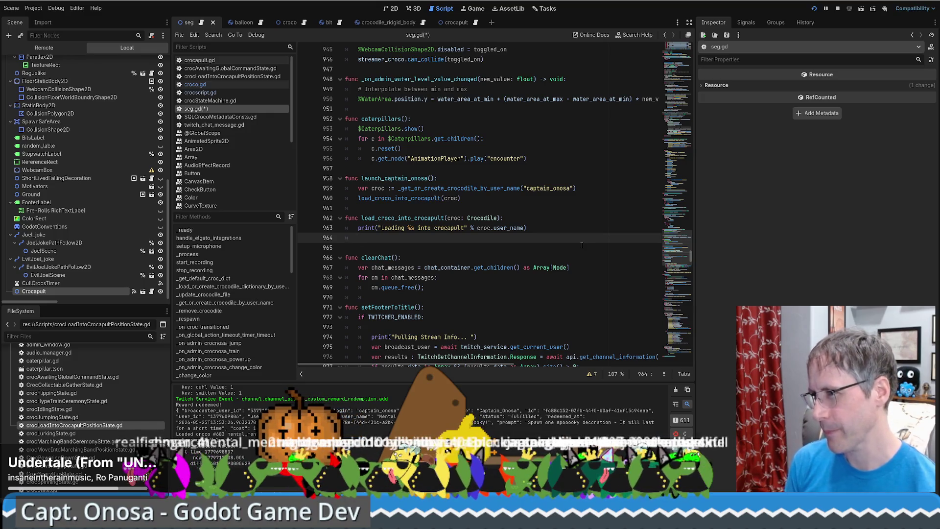
Type croc.actionQueue( on line 964 and search the script for actionQueue matches, reaching line 163.
type("croc")
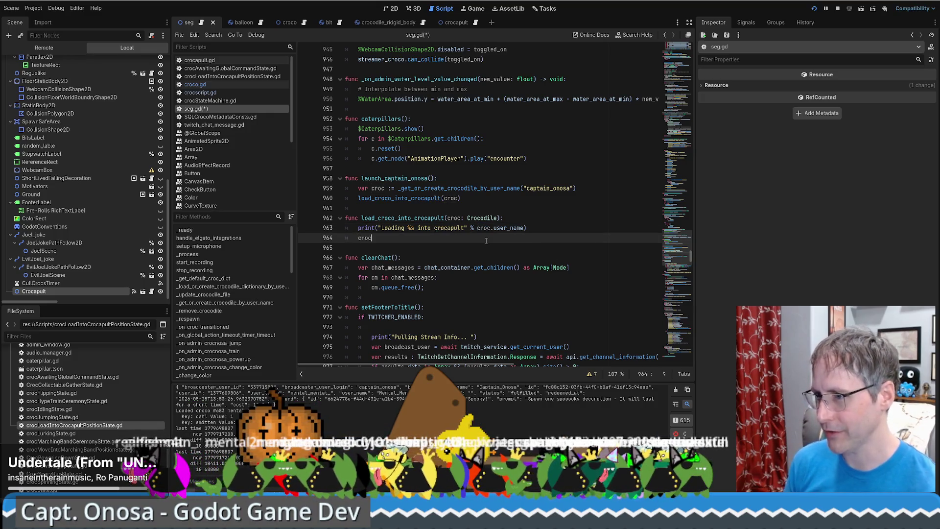
type(".actionQueue")
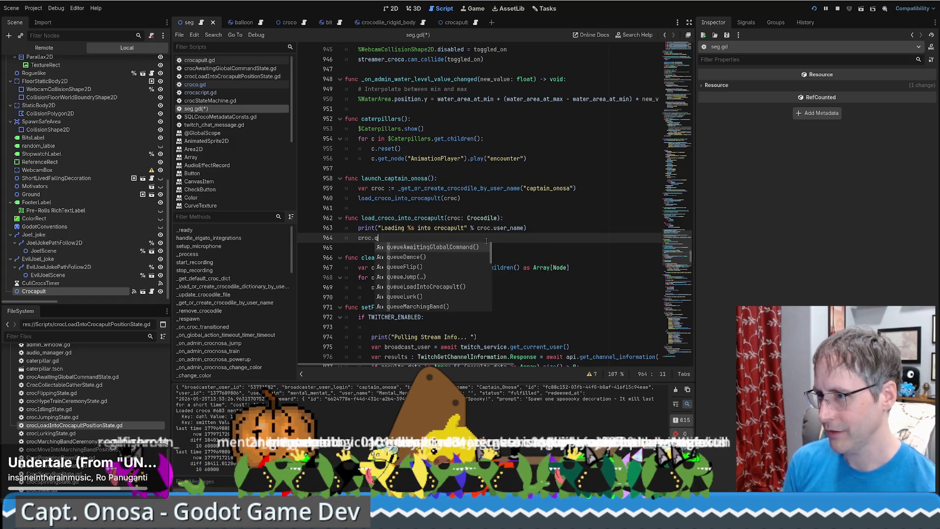
type("(")
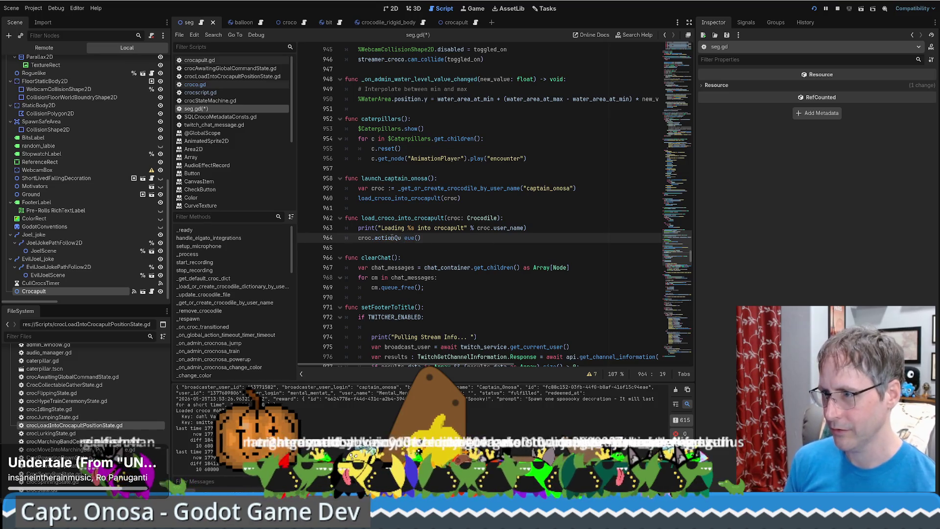
double_click(389, 238)
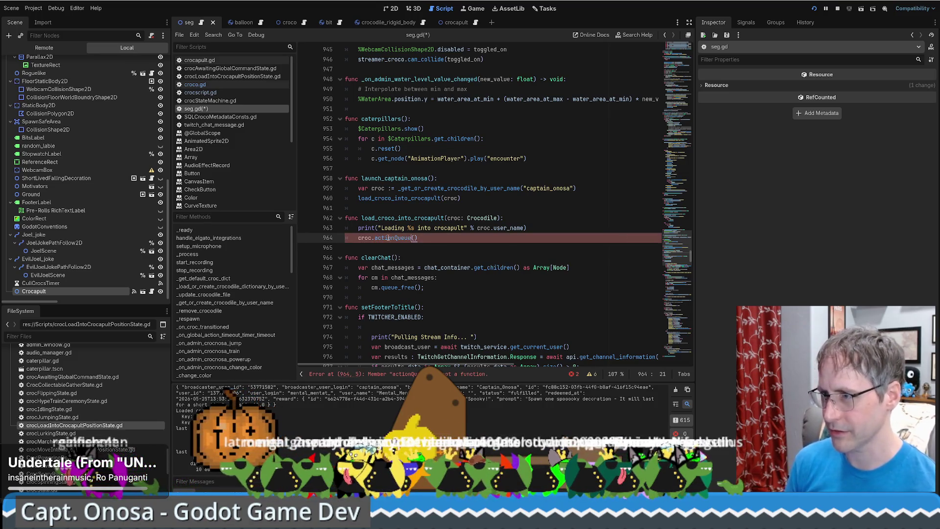
key("Right")
key("ctrl+f")
type("action")
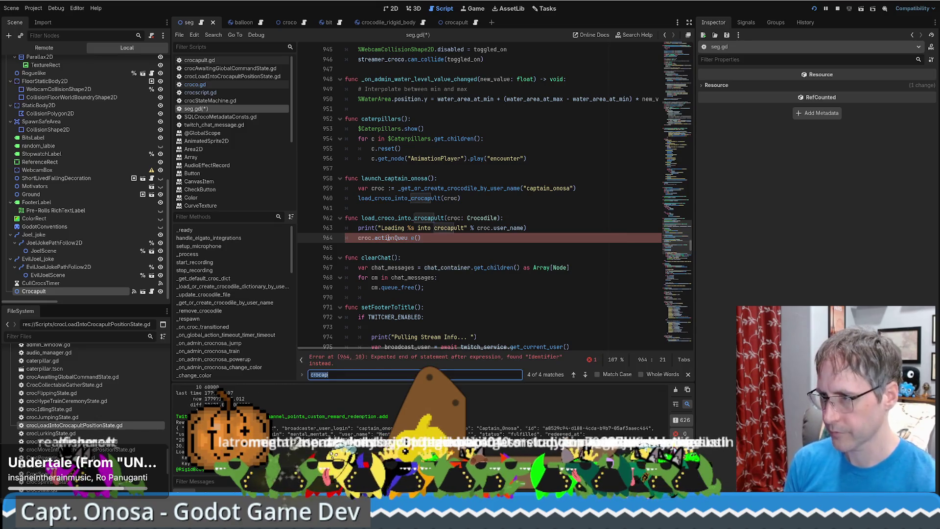
type("queu")
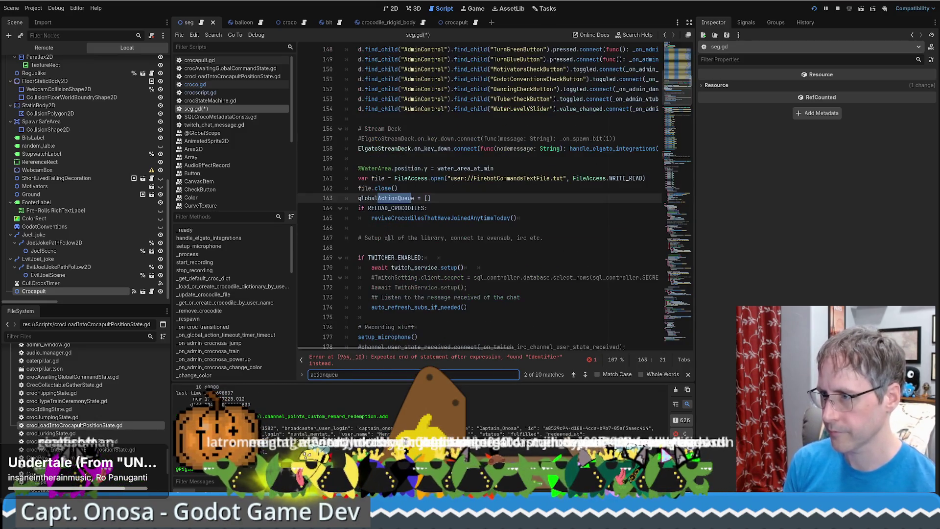
key("Return")
key("Return")
key("Return")
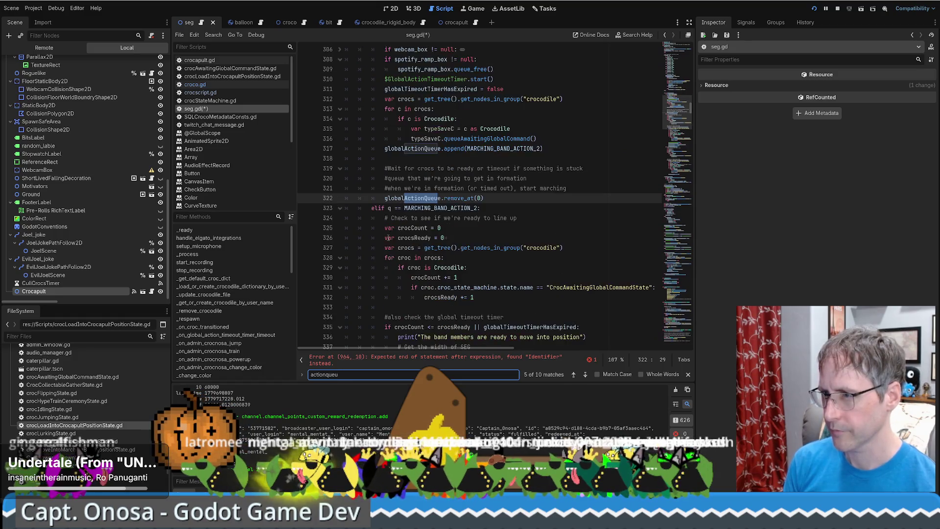
key("Return")
key("Return")
key("Return")
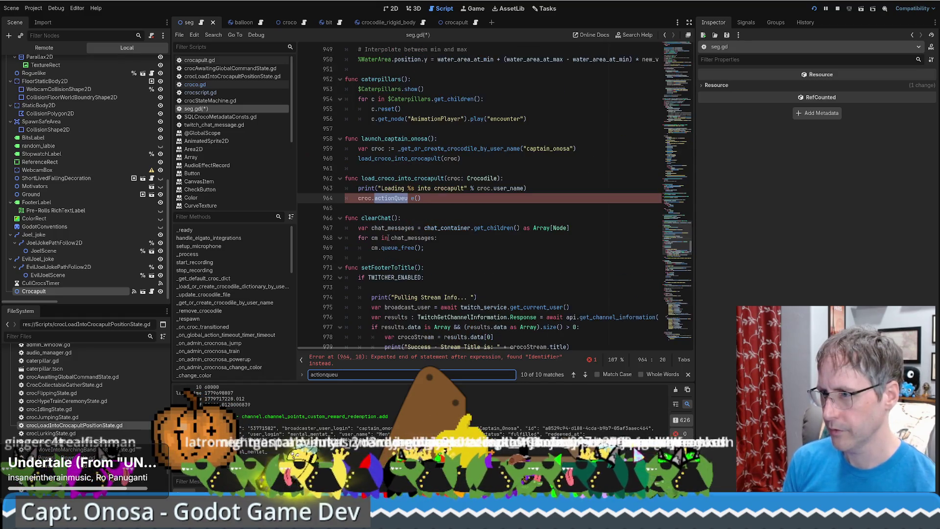
key("Return")
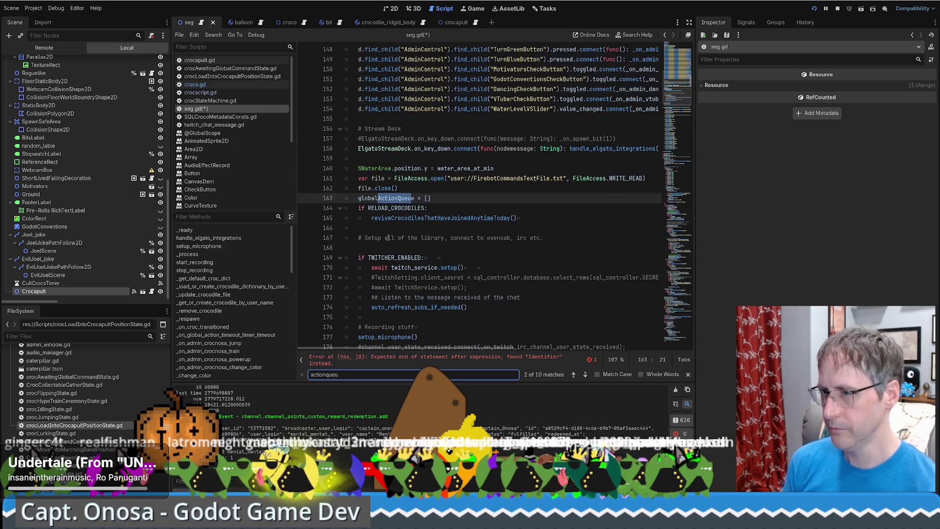
Replace the broken call on line 964 with croc.queueLoadIntoCrocapult() via autocomplete.
left_click(436, 359)
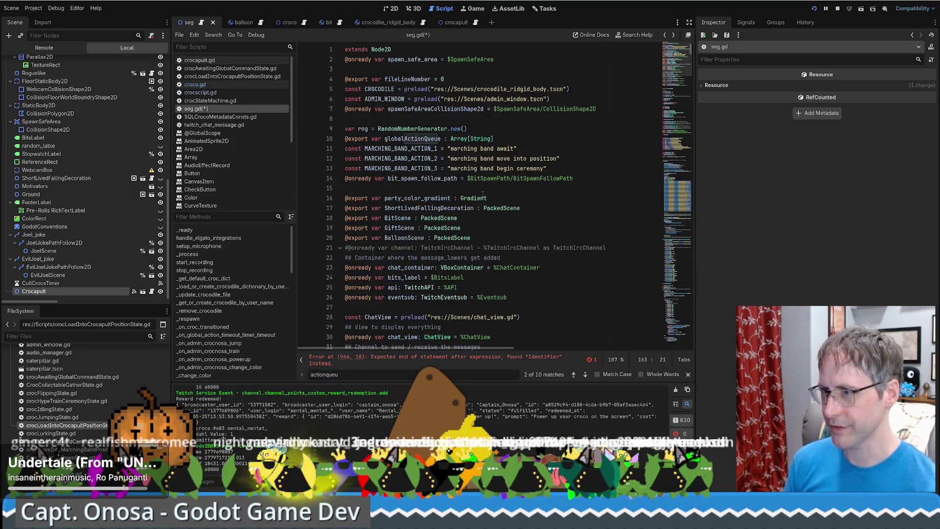
left_click(447, 204)
left_click(376, 198)
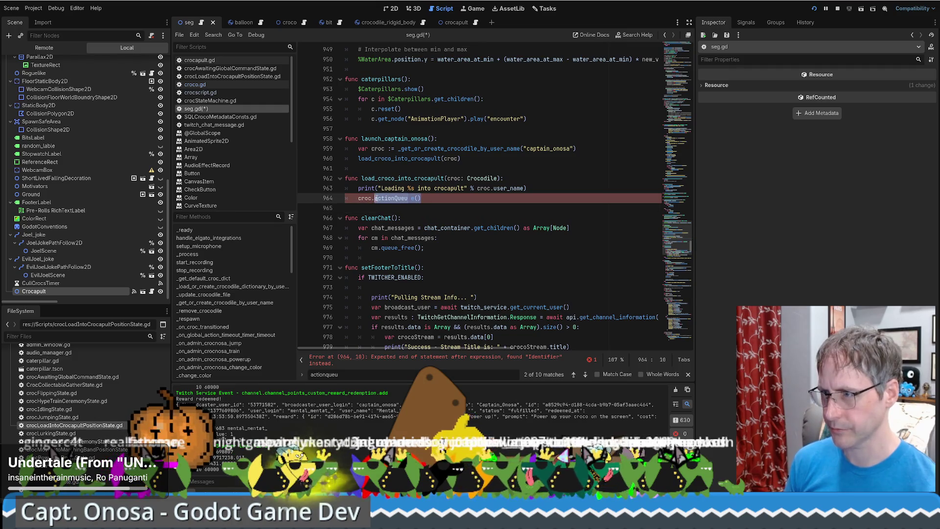
key("shift+End")
key("Delete")
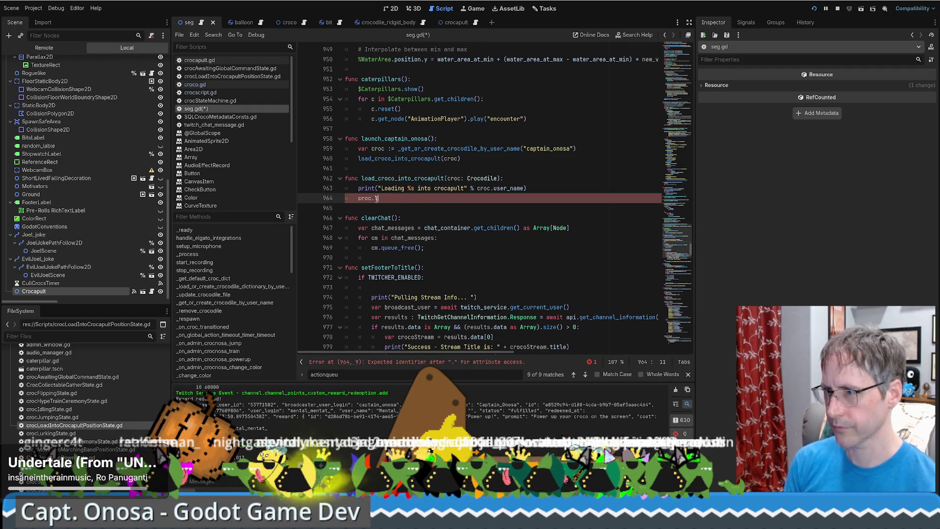
type("oa")
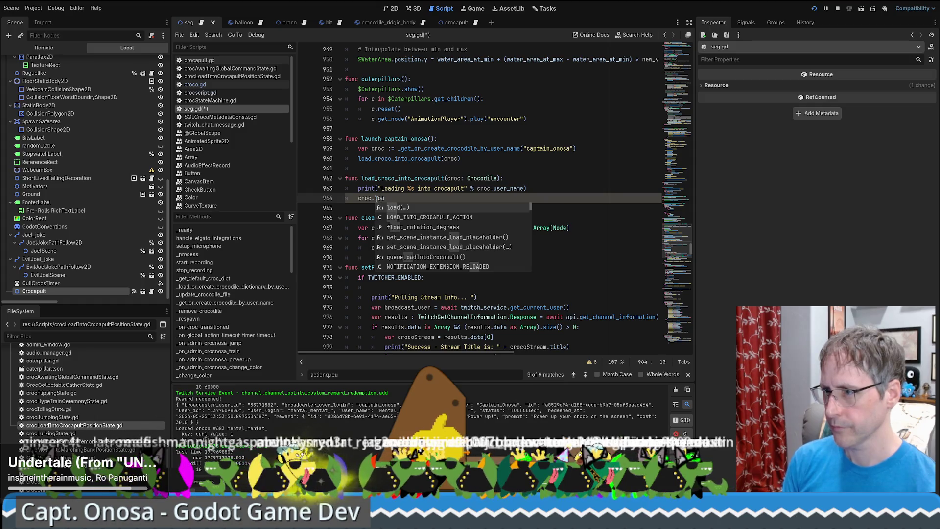
left_click(417, 257)
Check the queueLoadIntoCrocapult definition, return to line 964, and select the Crocapult node.
left_click(435, 199, "ctrl")
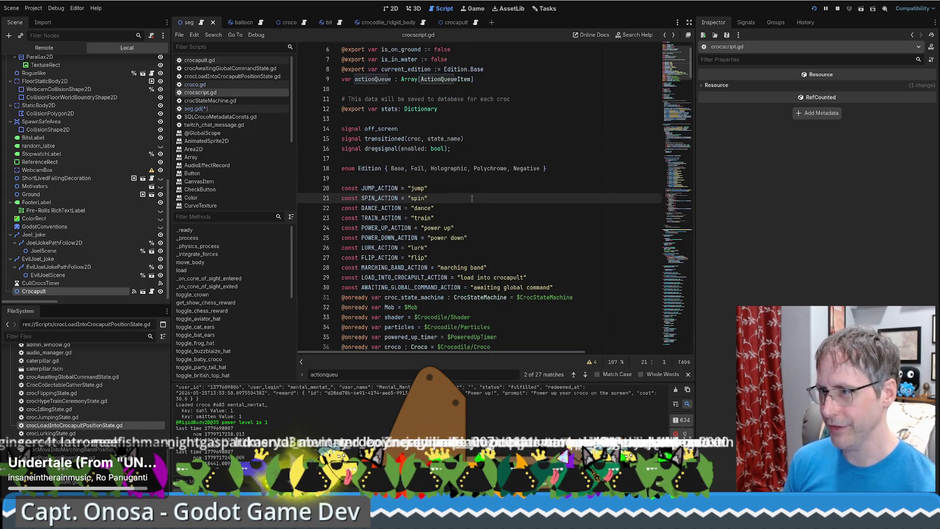
key("alt+Left")
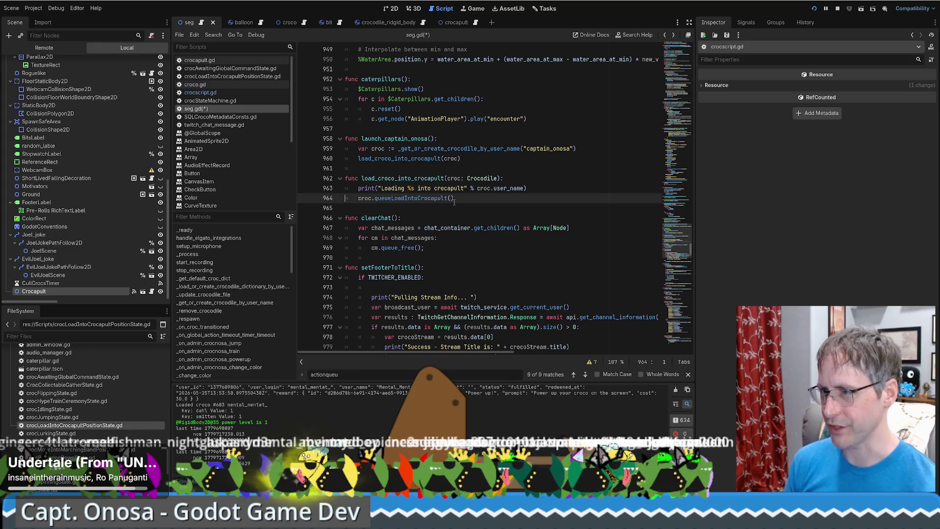
left_click(559, 189)
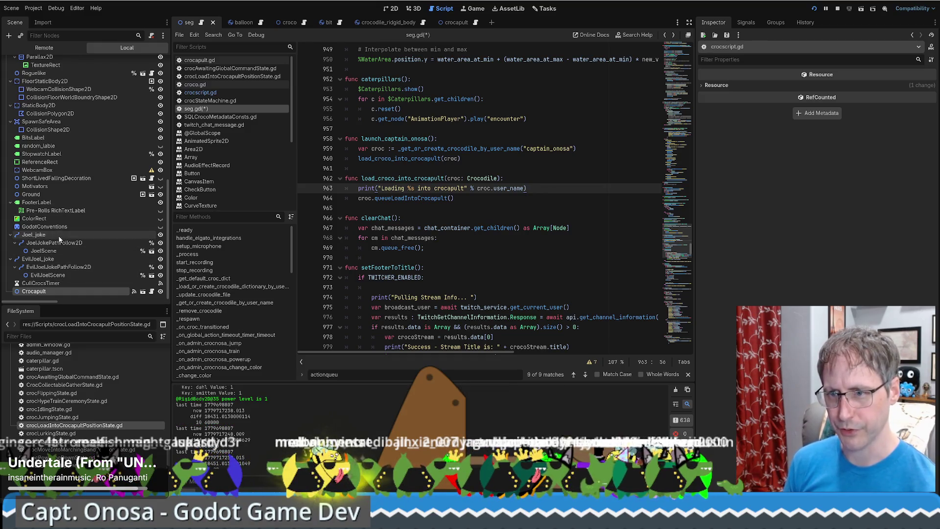
left_click(105, 293)
In the crocapult scene, add its root node to a new group named 'crocapult'.
left_click(142, 292)
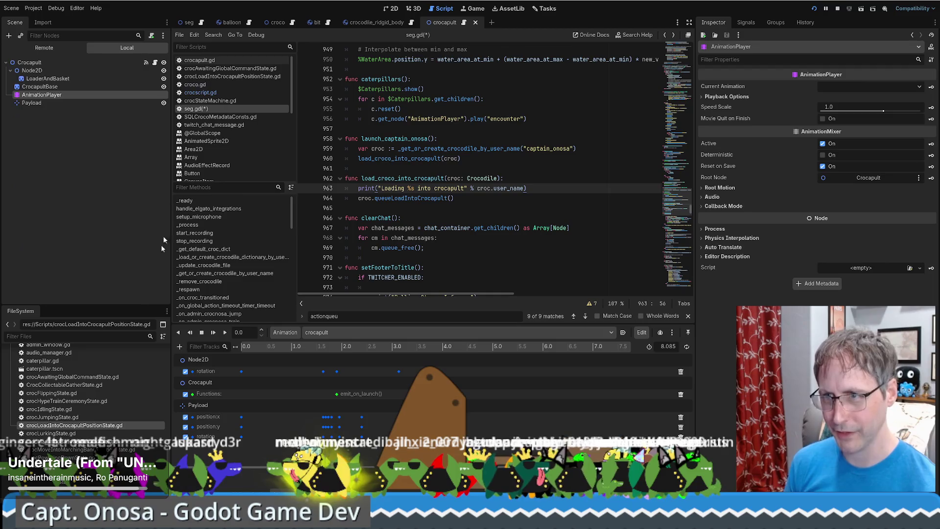
left_click(776, 22)
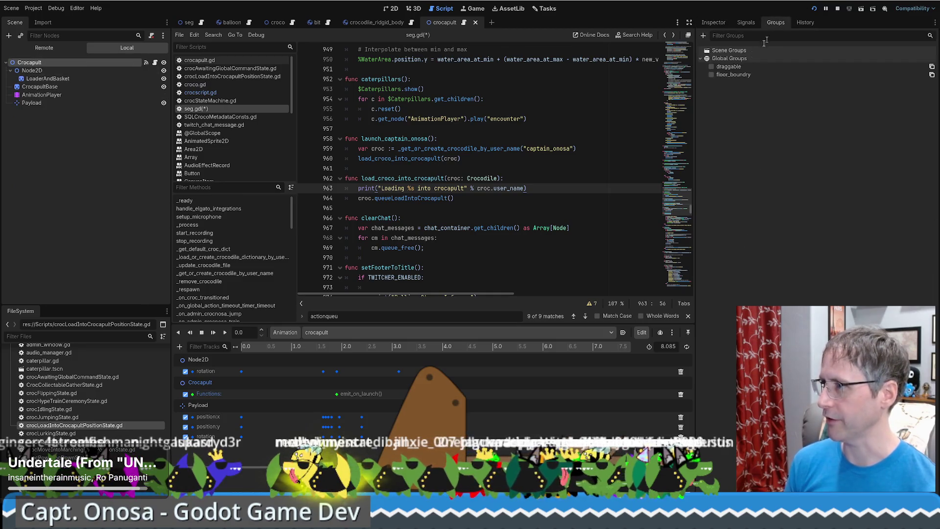
left_click(704, 36)
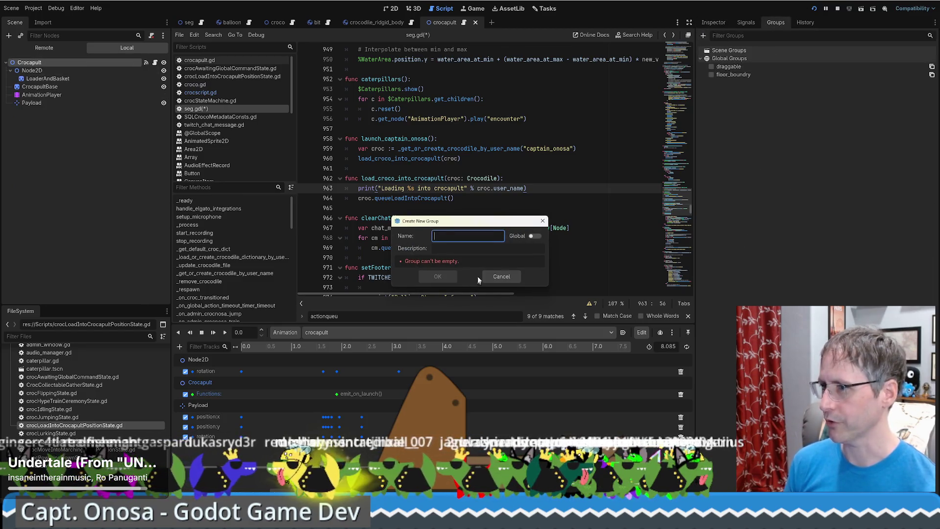
type("c")
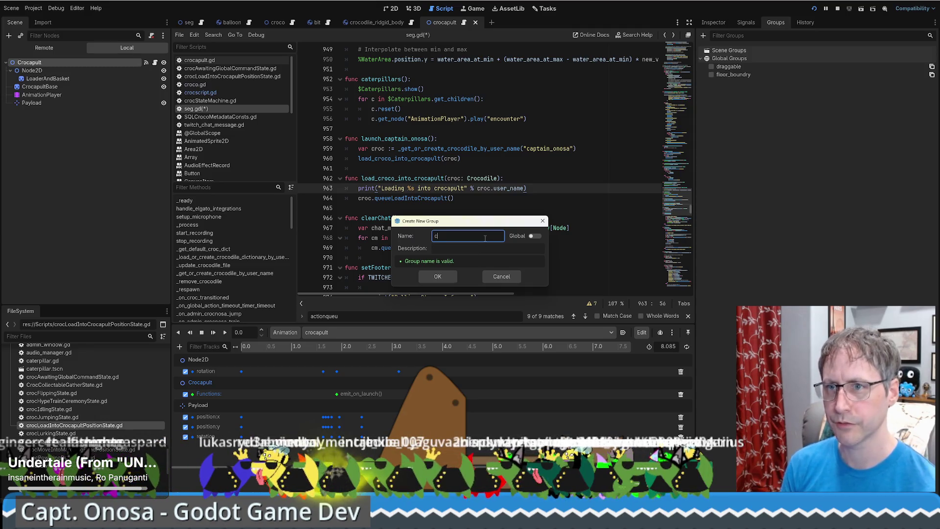
type("rocapult")
left_click(539, 238)
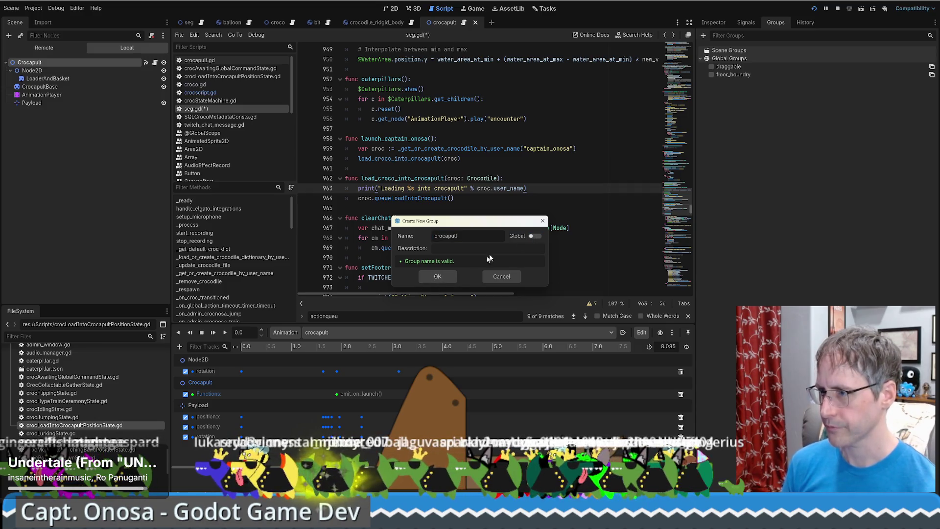
left_click(441, 277)
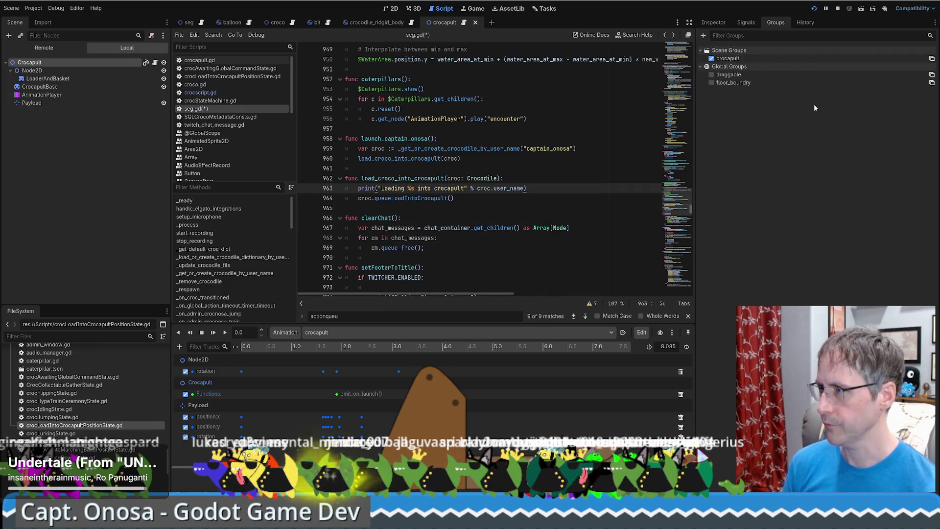
Convert the crocapult group to a global group and return to the seg scene.
right_click(737, 64)
left_click(932, 58)
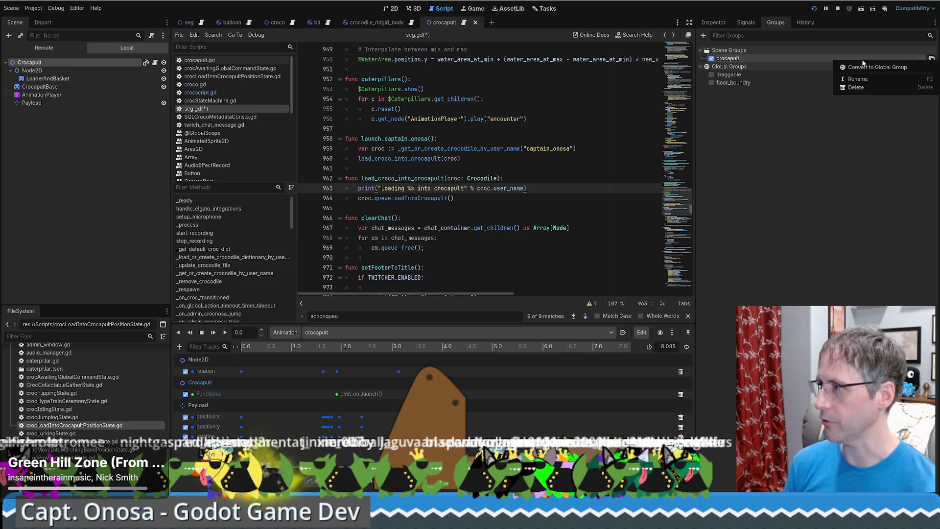
left_click(932, 59)
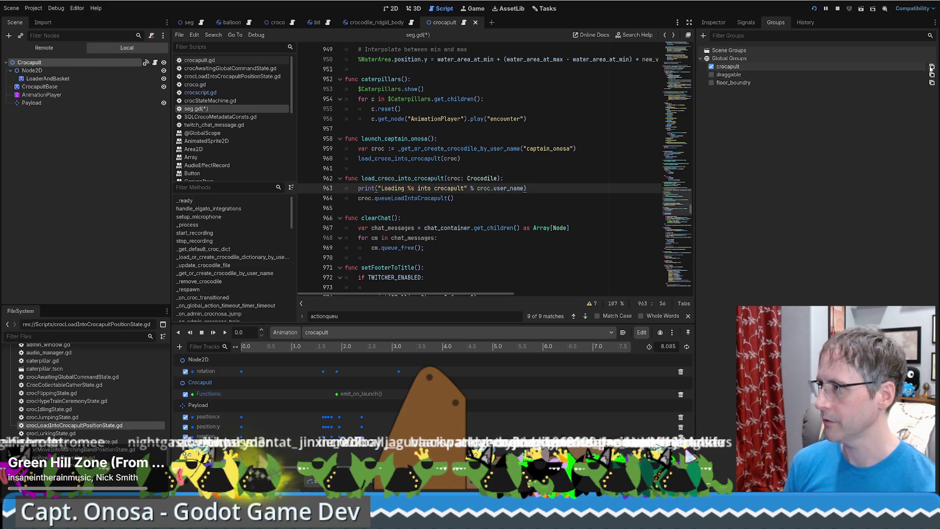
left_click(188, 23)
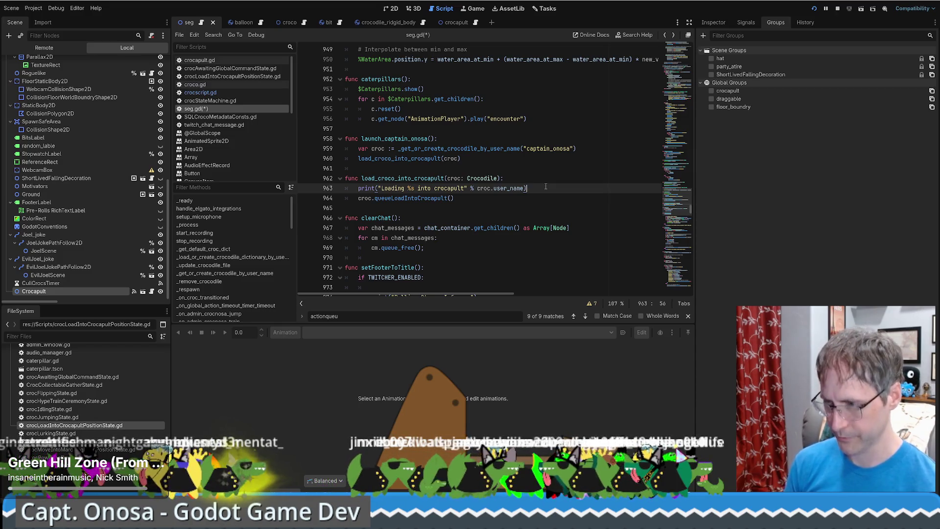
Add var crocapult = get_tree().get_first_node_in_group("crocapult") under the Find crocapult comment.
key("Return")
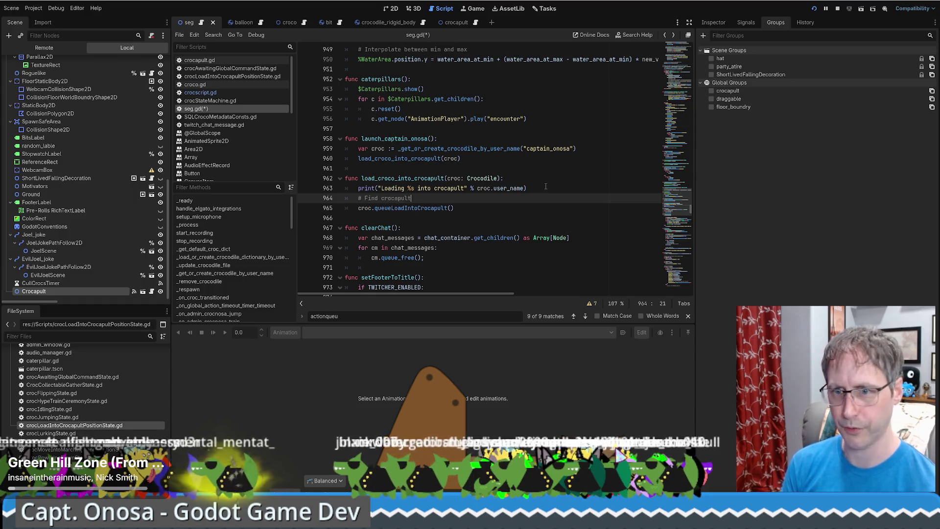
key("Return")
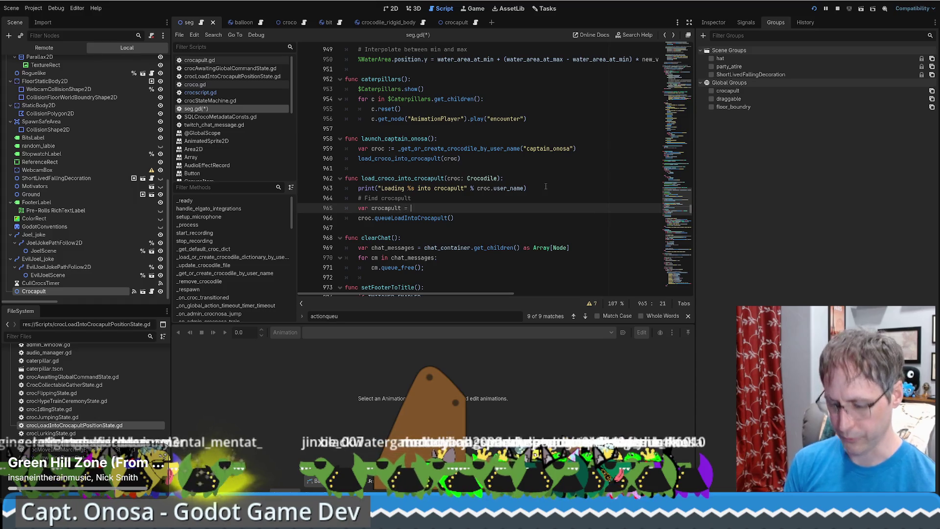
type("get_tr")
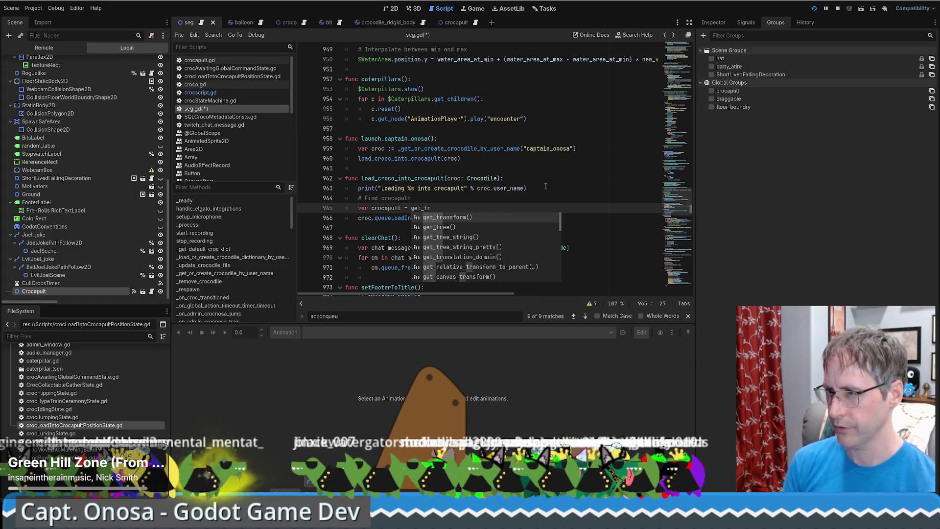
key("Down")
key("Return")
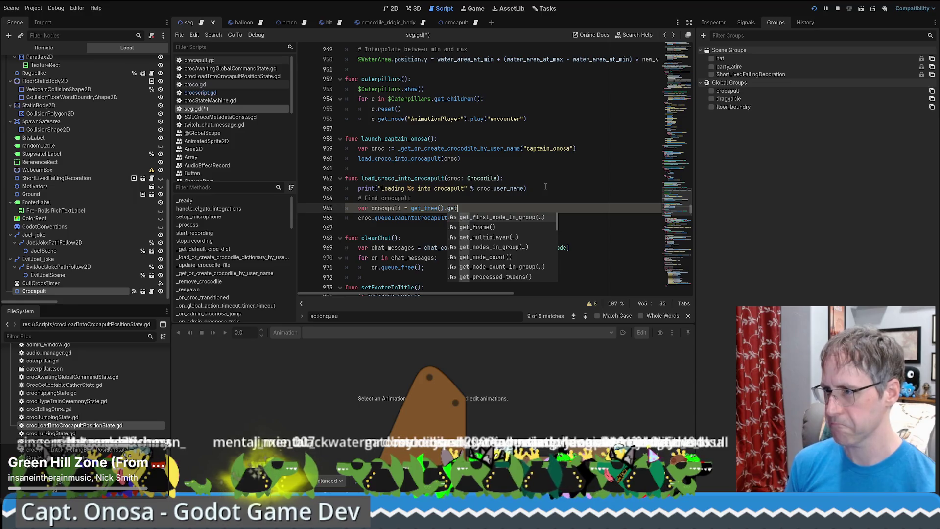
key("Return")
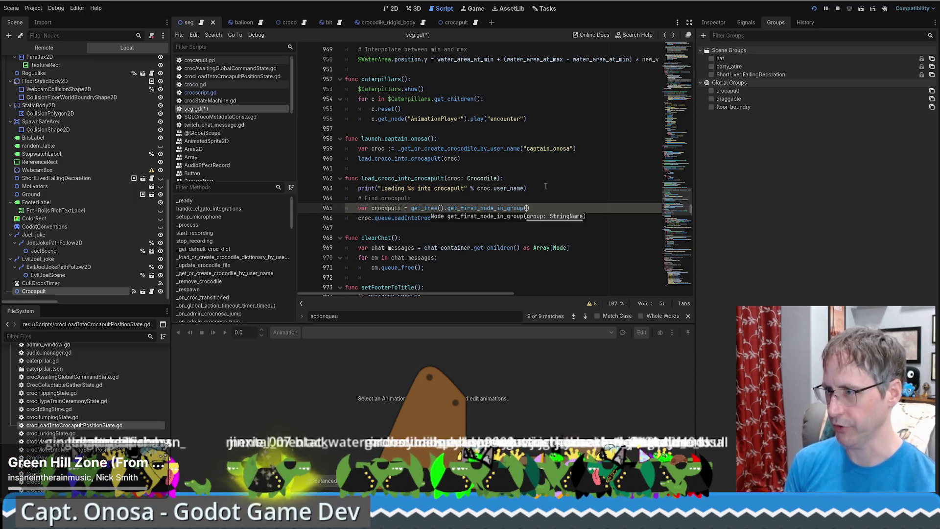
left_click(492, 206, "ctrl")
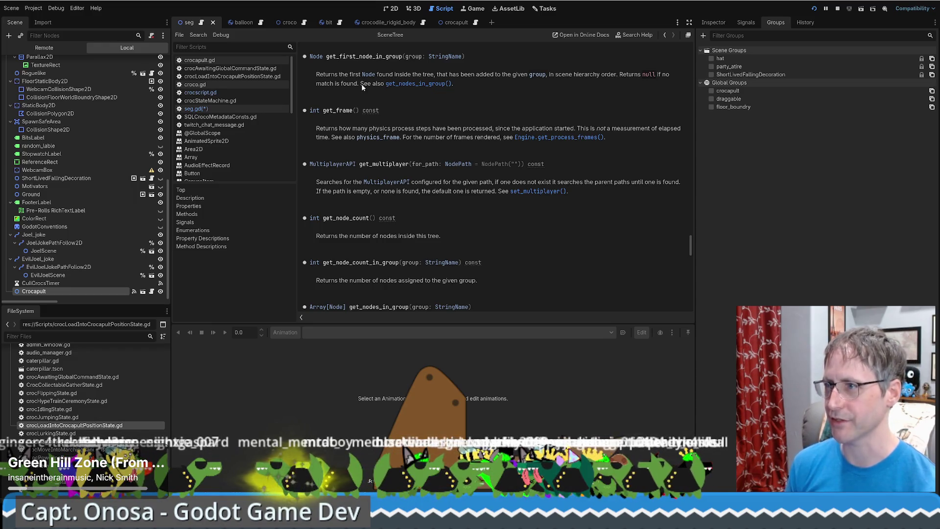
key("alt+Left")
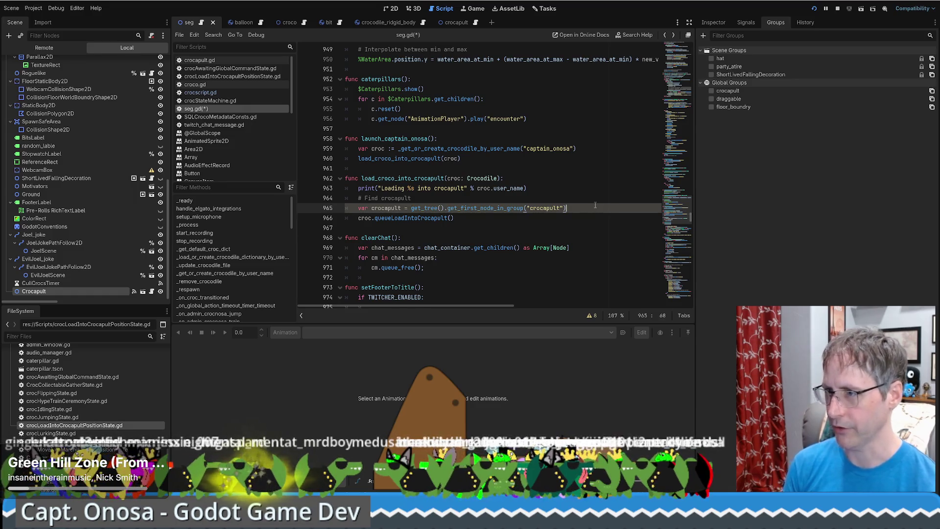
Add an if check on crocapult below the lookup line.
key("Return")
type("if crocapult == null:")
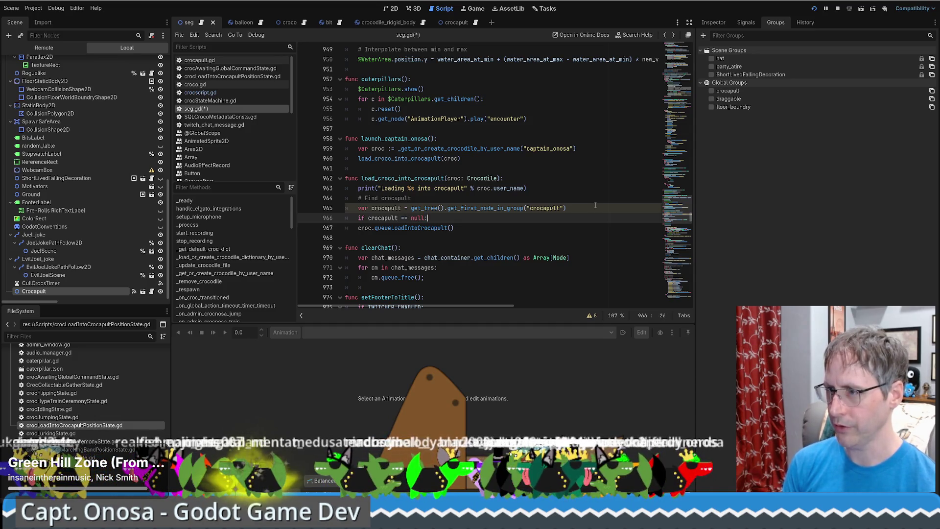
key("Return")
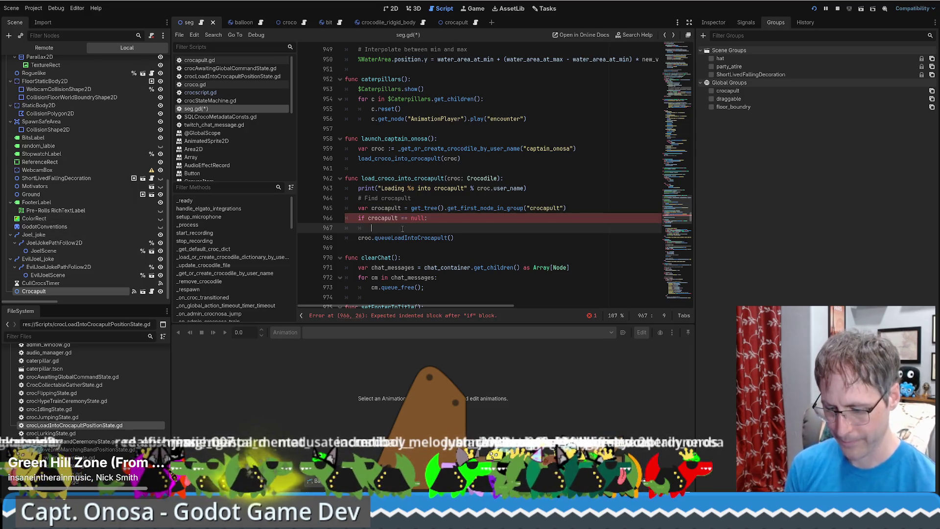
type("print")
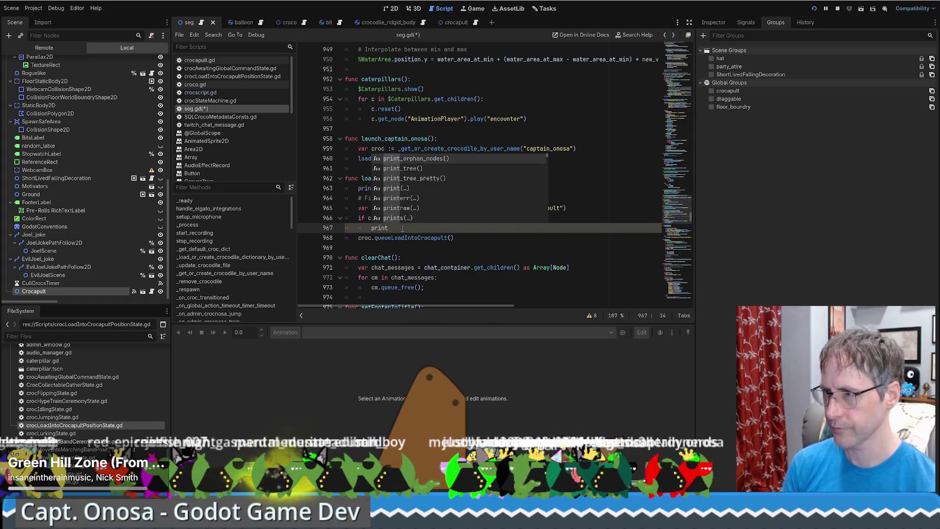
type("_er")
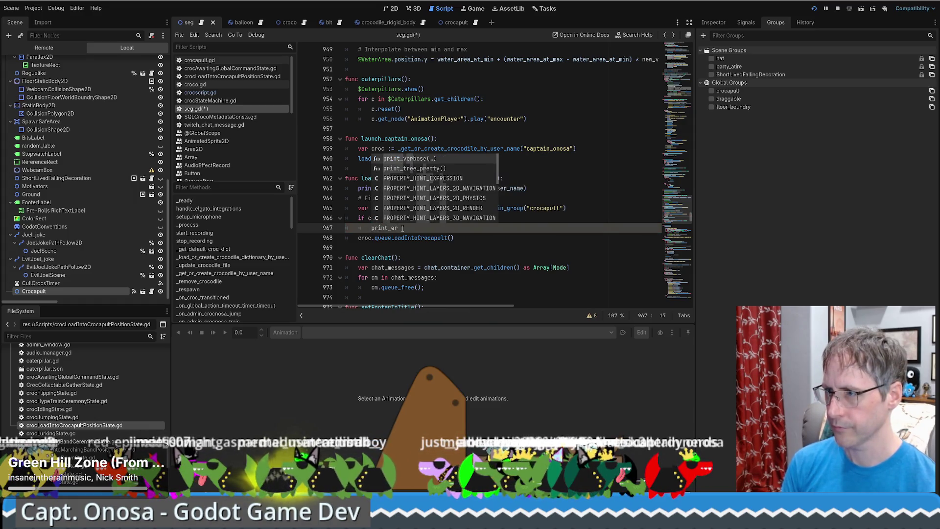
key("BackSpace")
key("BackSpace")
key("BackSpace")
type("err")
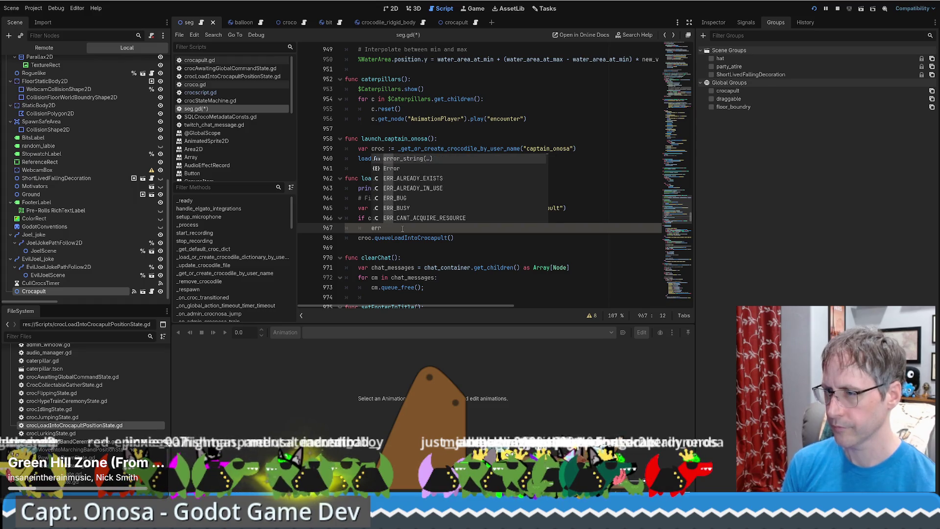
key("BackSpace")
key("BackSpace")
key("BackSpace")
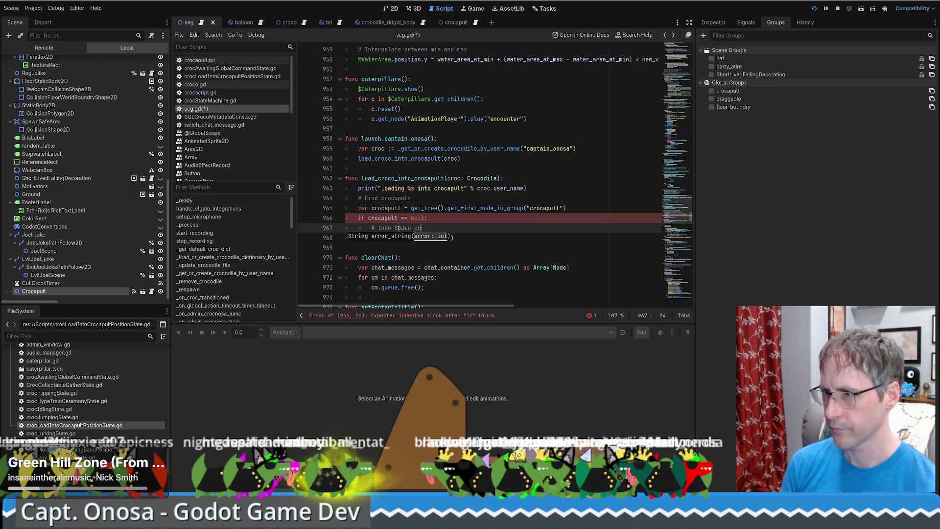
type("ocapult")
key("Return")
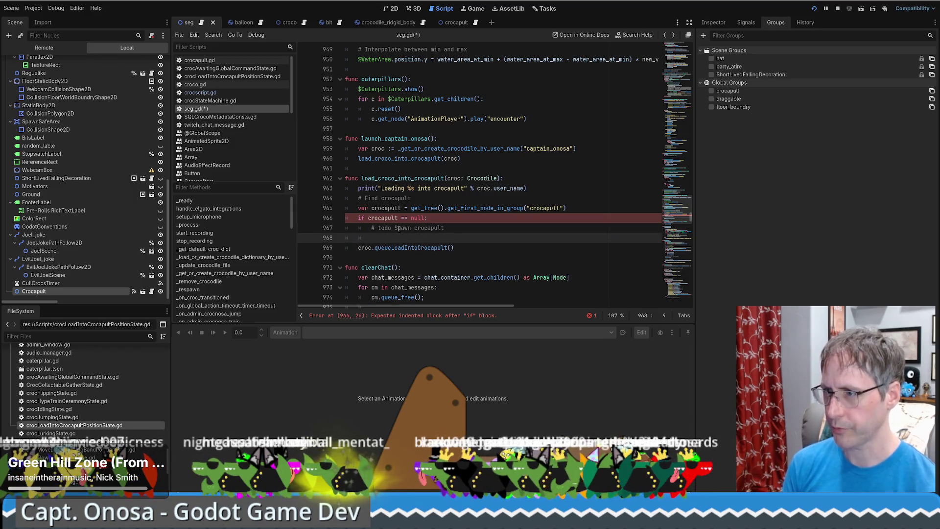
Make the check print "Couldn't find crocapult" and set a breakpoint on that print line.
type("print(\"Coulnd'")
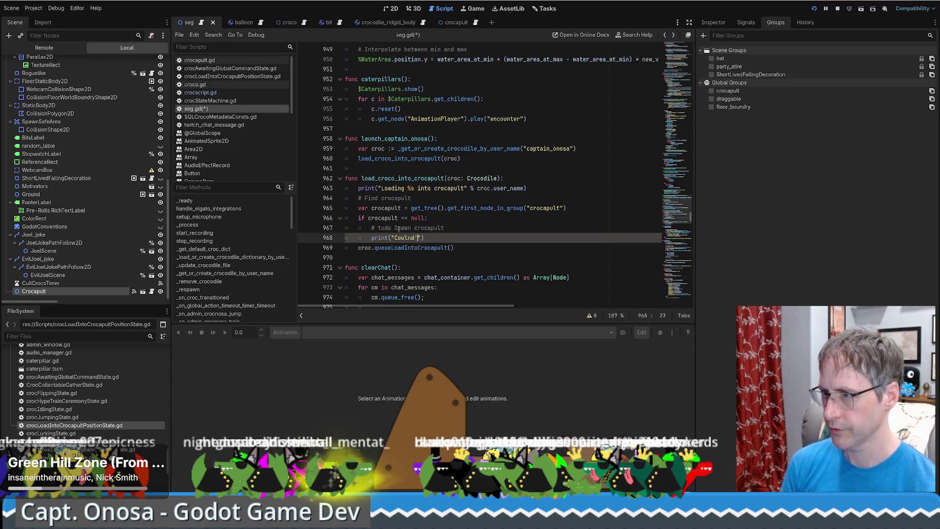
key("BackSpace")
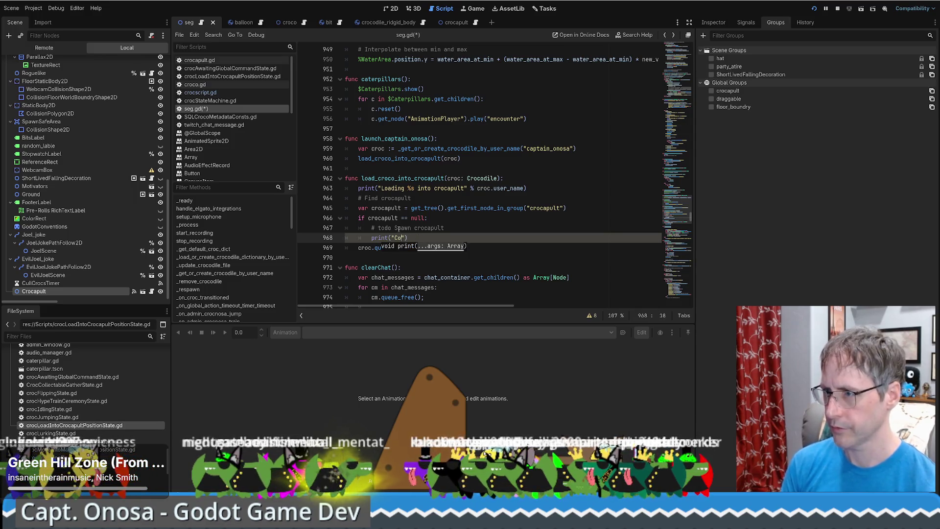
type("uldn't find crocapult")
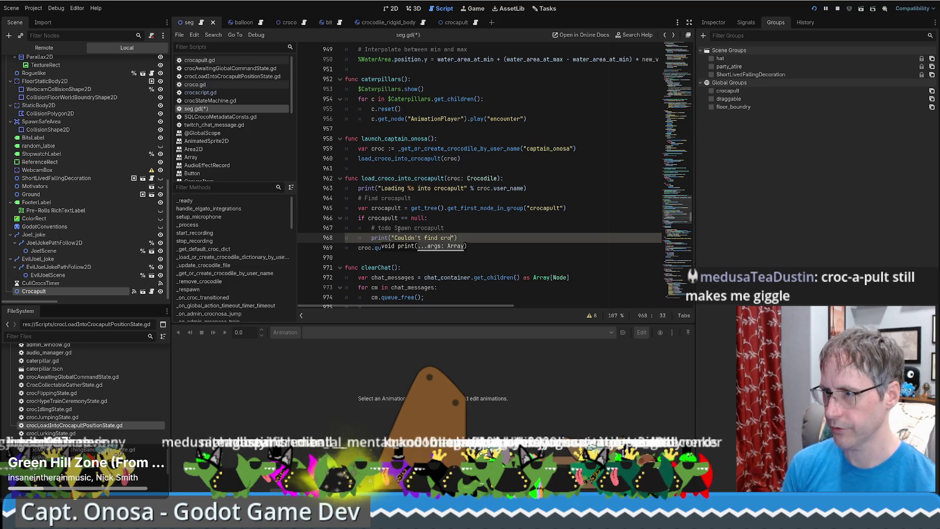
key("End")
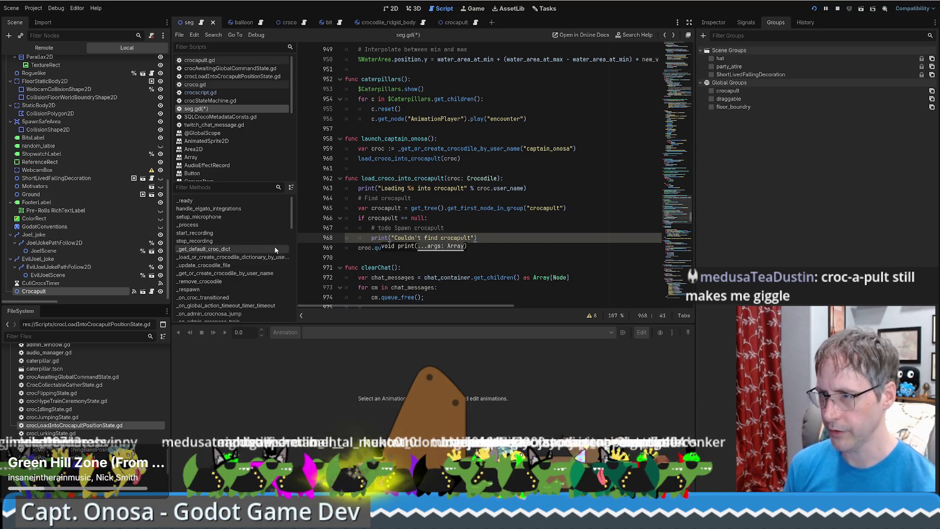
left_click(305, 238)
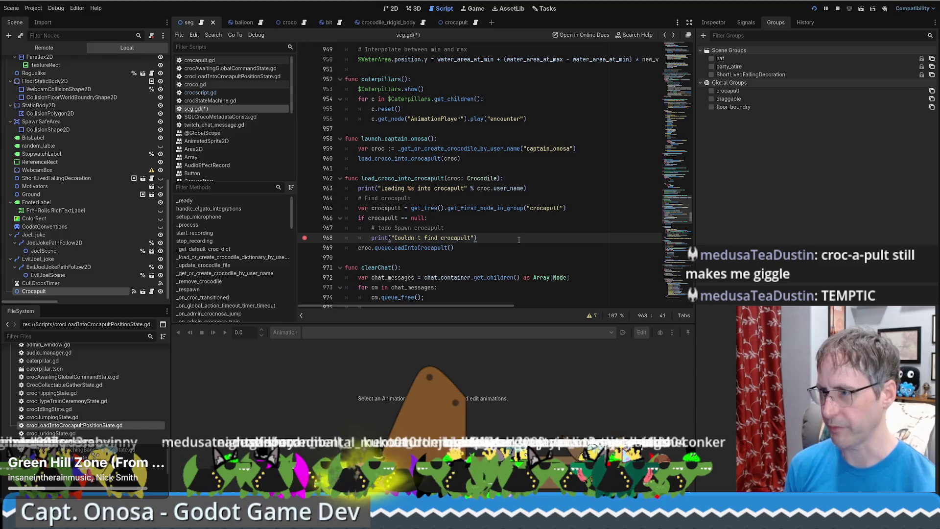
Start a bare crocapult line after the if block and open the Crocapult scene.
key("Return")
key("BackSpace")
type("cro")
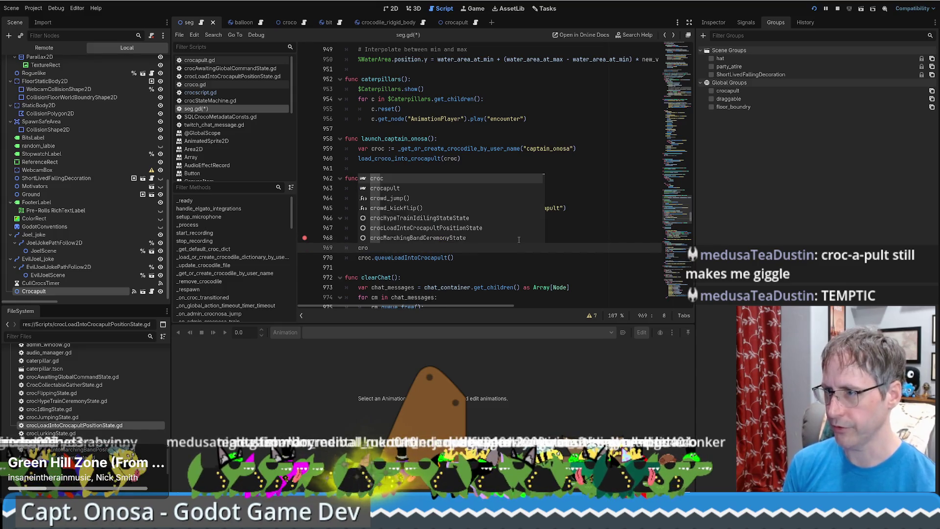
type("capult.")
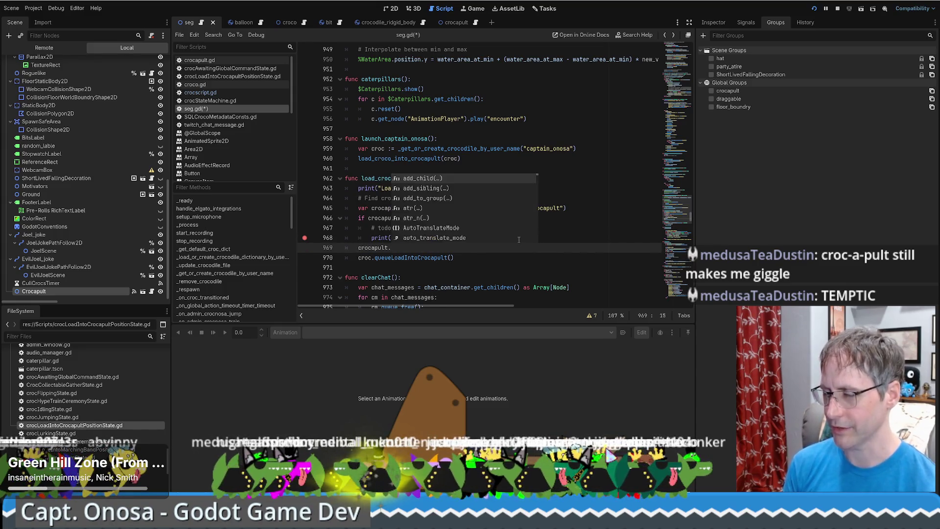
type("sho")
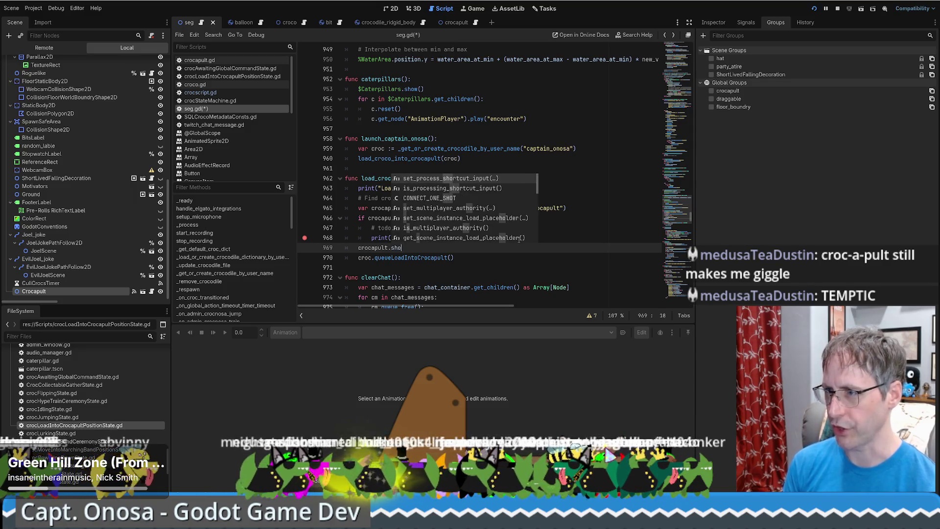
key("Escape")
key("BackSpace")
key("BackSpace")
key("BackSpace")
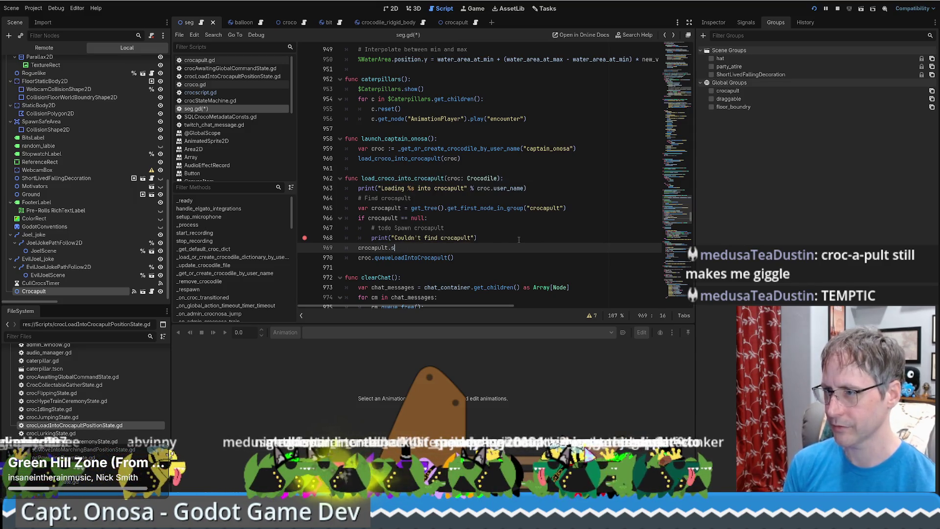
key("BackSpace")
left_click(378, 249)
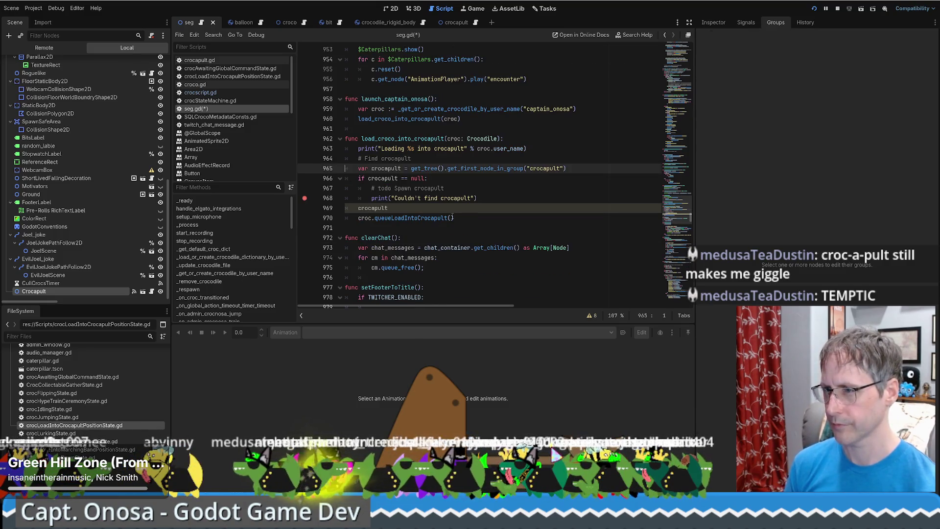
scroll(452, 216, "up", 1)
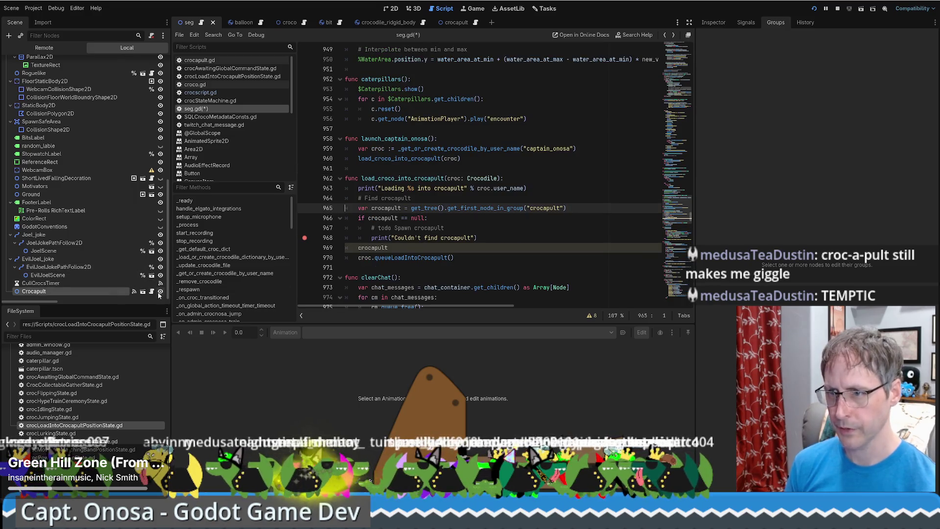
left_click(143, 292)
Add class_name Crocapult below extends Node2D in crocapult.gd.
left_click(155, 63)
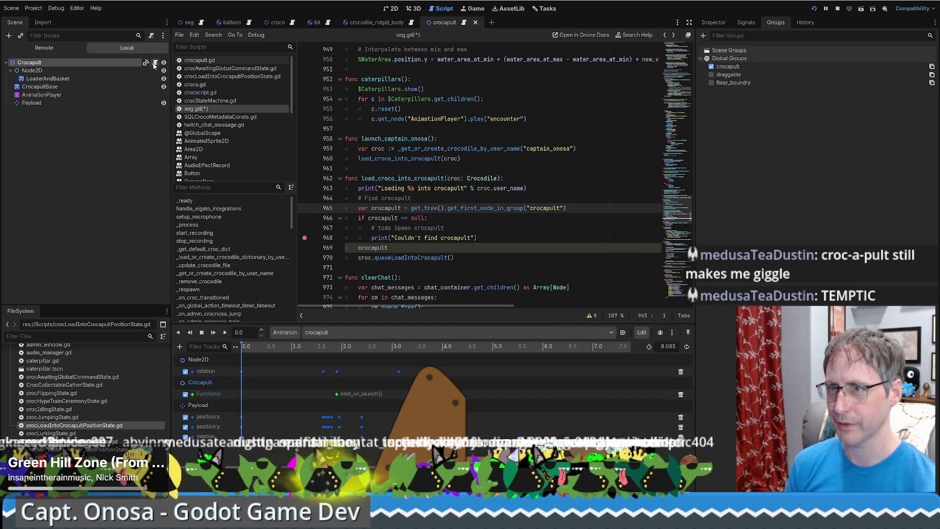
left_click(410, 55)
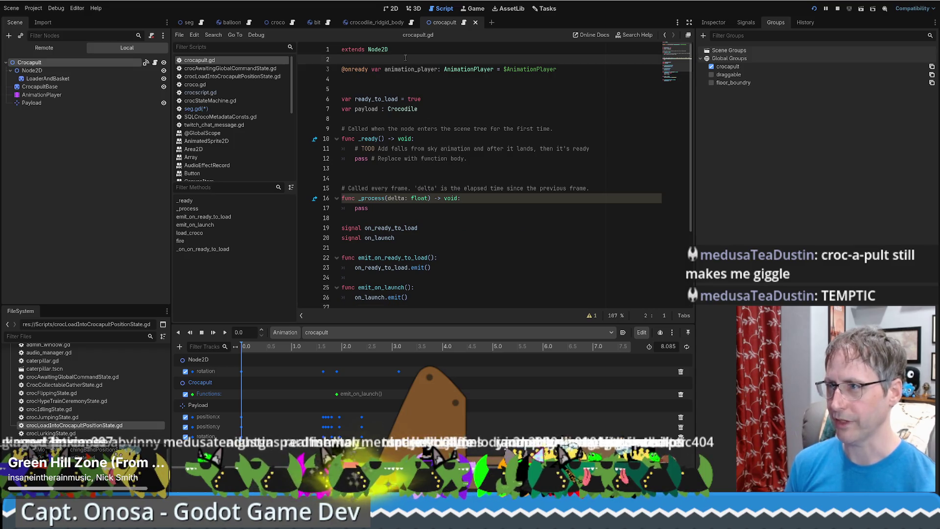
left_click(412, 51)
key("Return")
type("class")
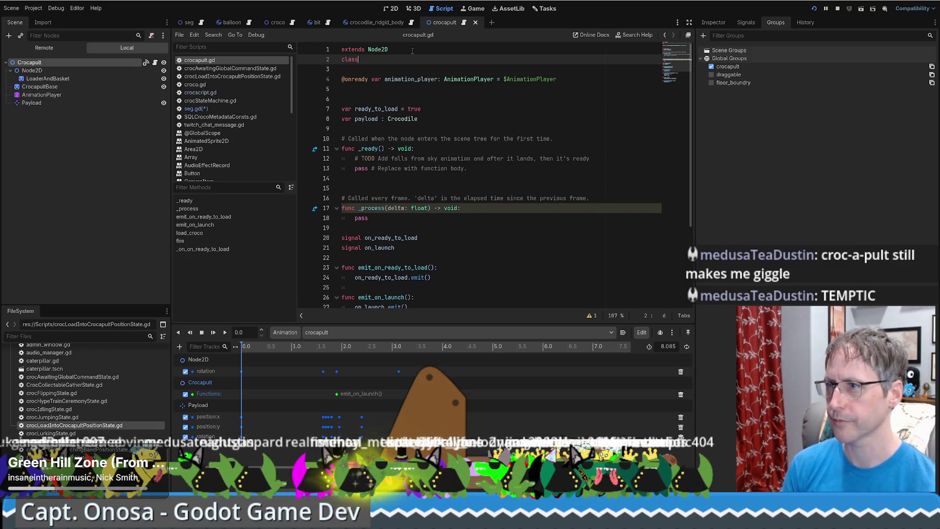
type("_name Cr")
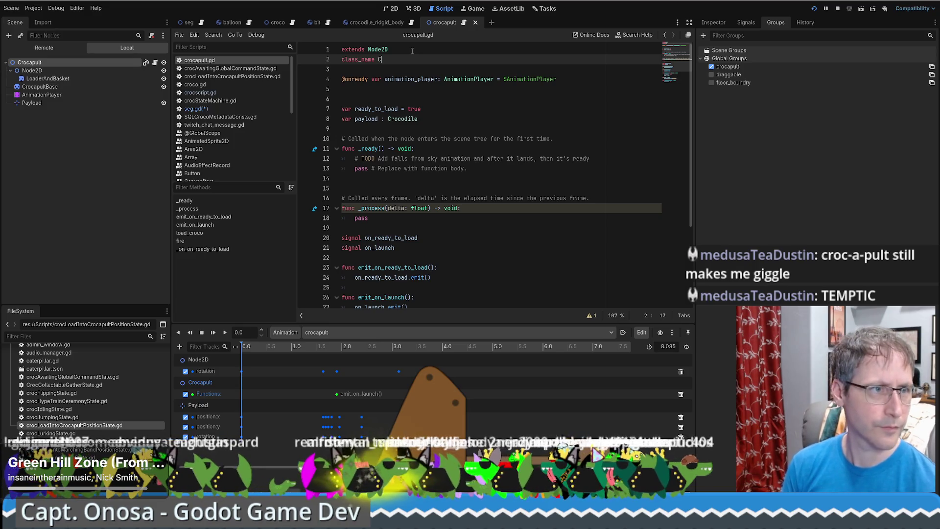
type("ocapult")
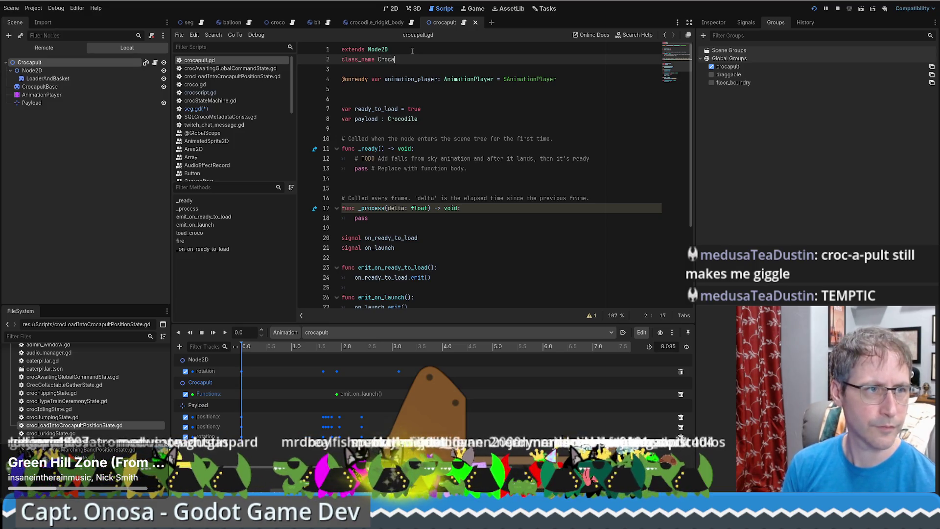
scroll(488, 199, "down", 5)
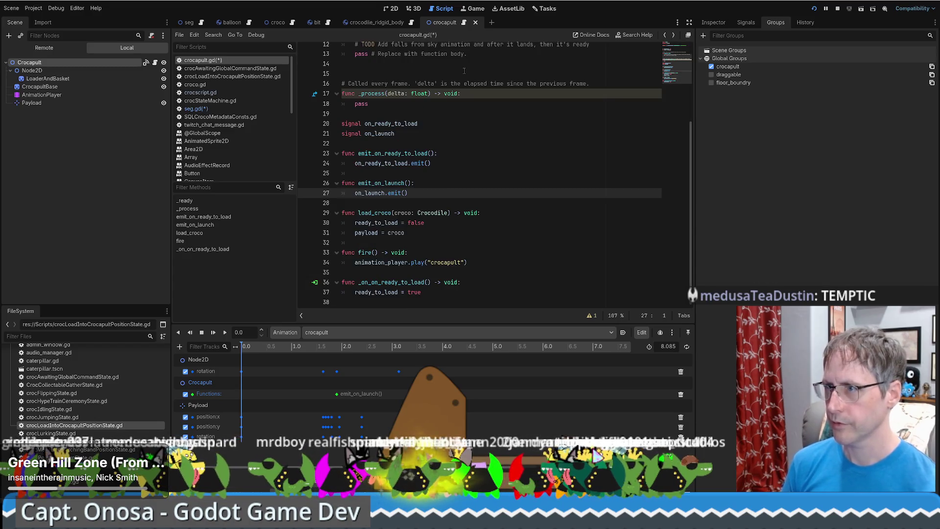
Switch back to seg.gd, save all scripts, and return to line 969.
key("alt+Left")
key("ctrl+s")
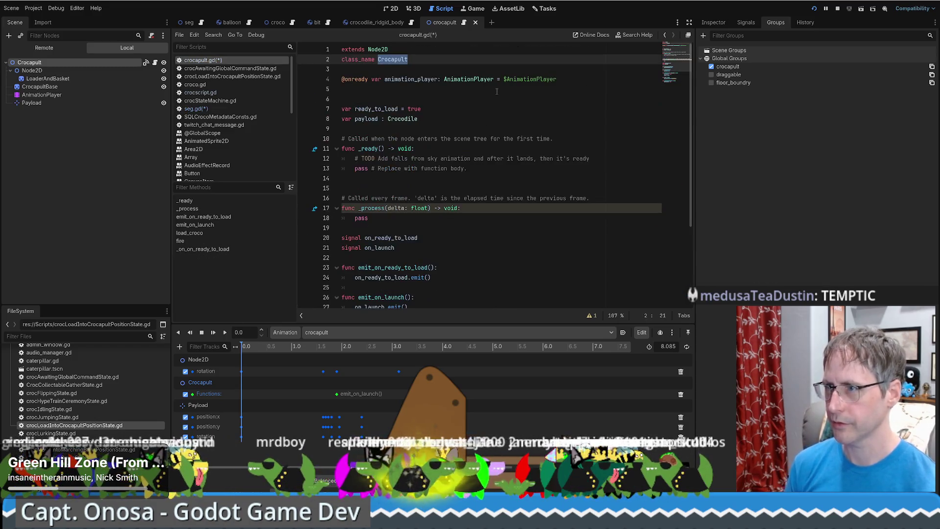
left_click(409, 248)
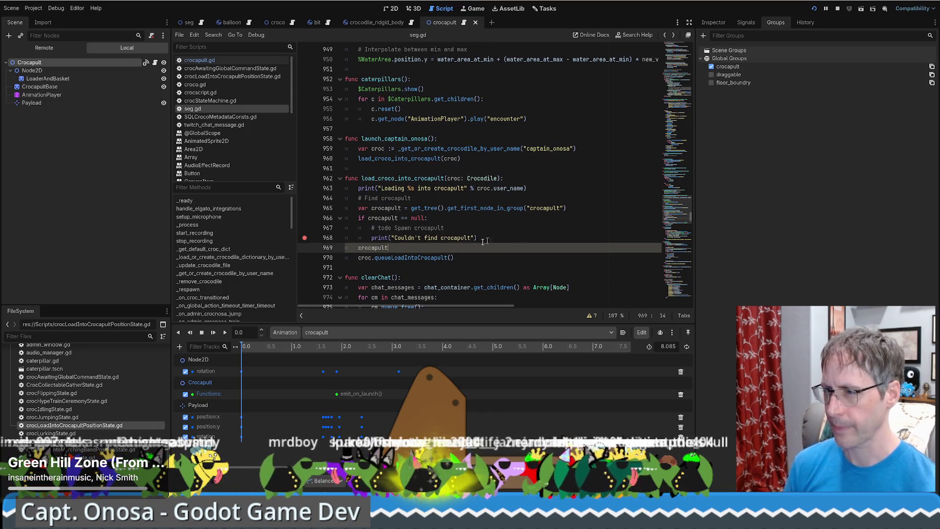
Append 'as Crocapult' to the group lookup and complete line 969 as crocapult.show().
left_click(580, 208)
type("as ")
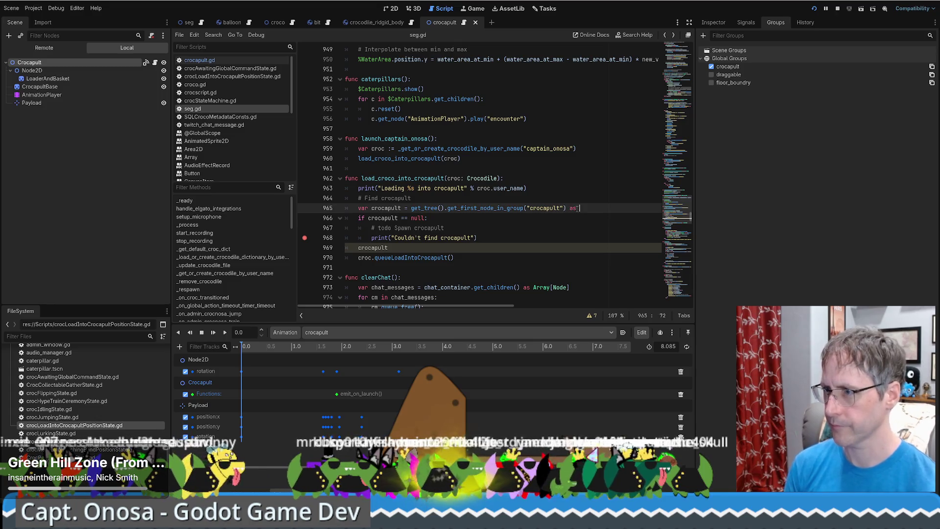
type("Crocapult")
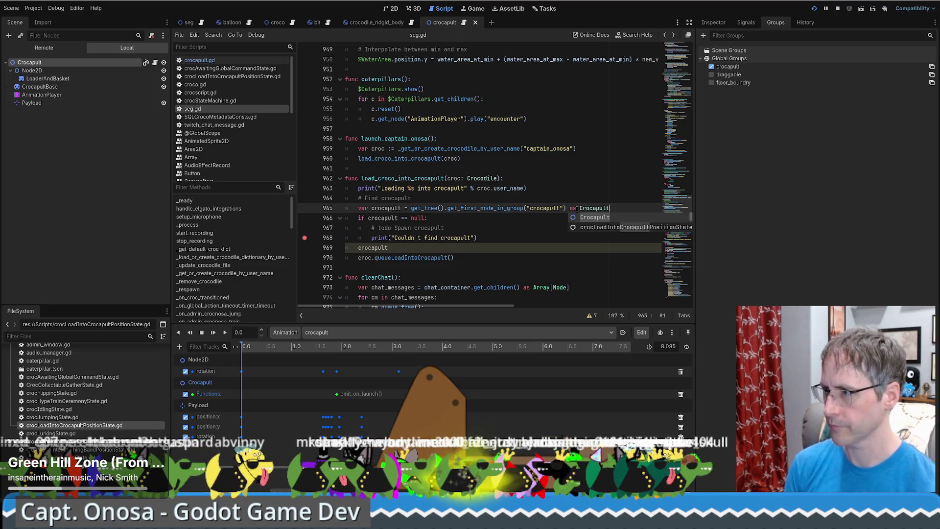
key("Escape")
left_click(407, 249)
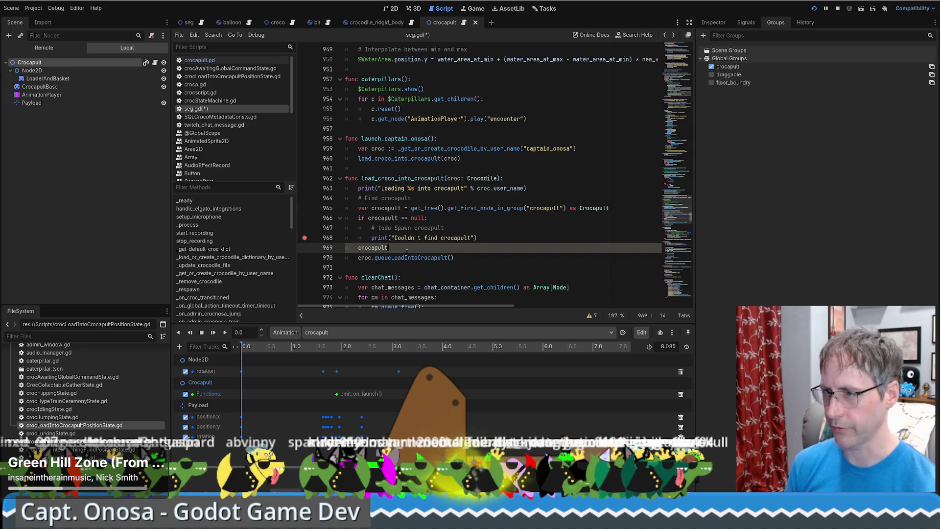
type(".s")
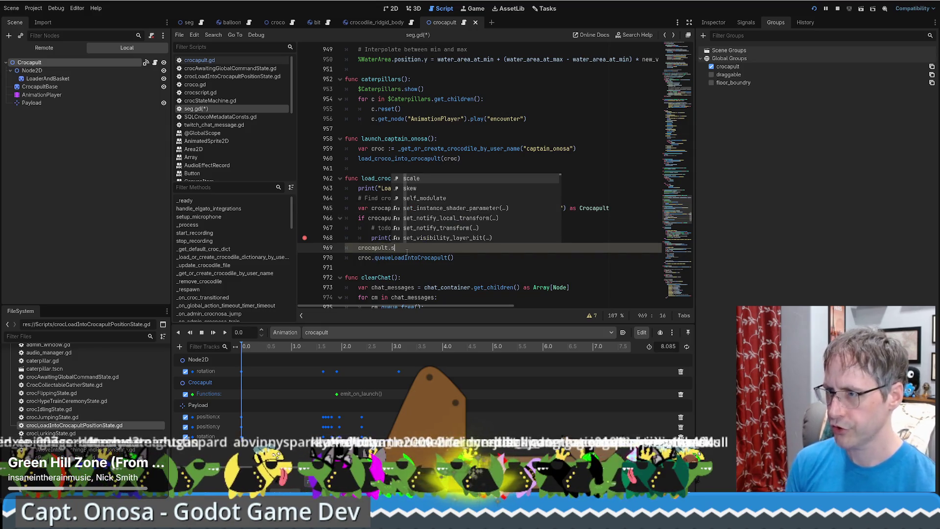
type("h")
key("Return")
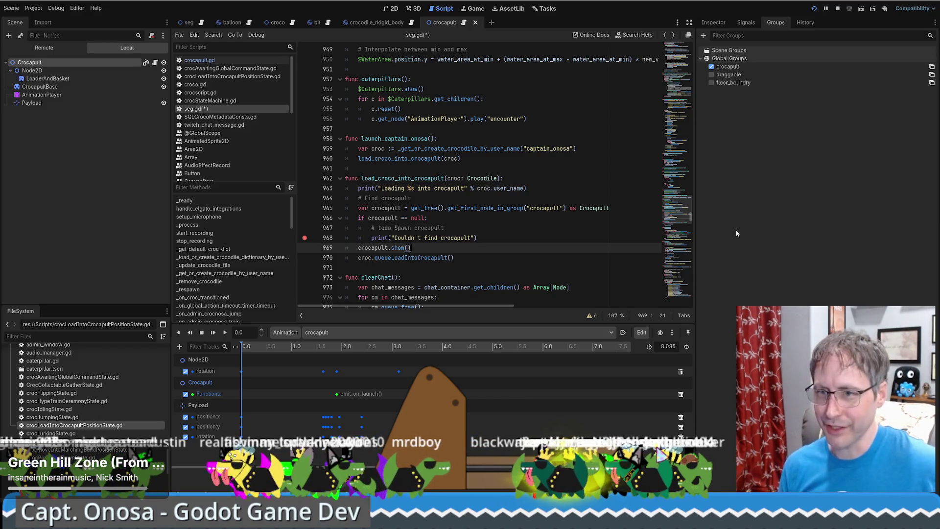
scroll(490, 236, "down", 1)
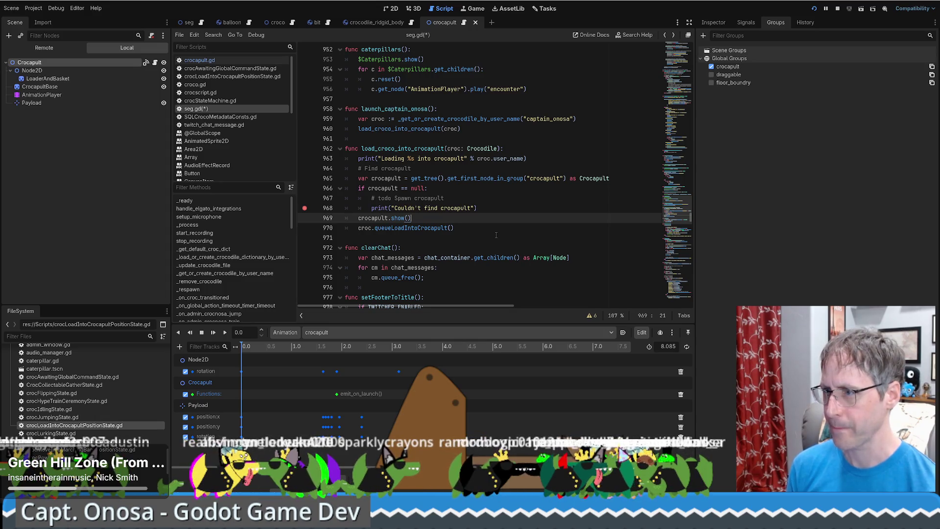
double_click(373, 218)
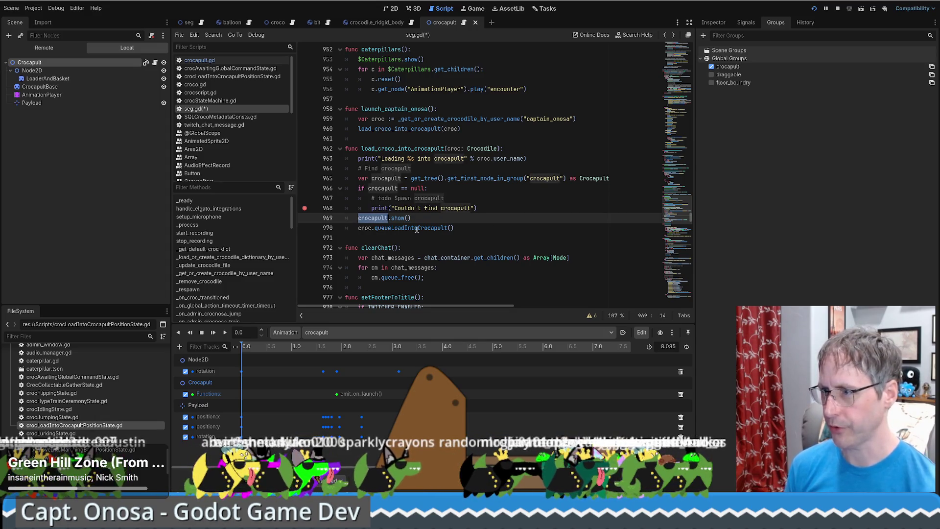
left_click(457, 208)
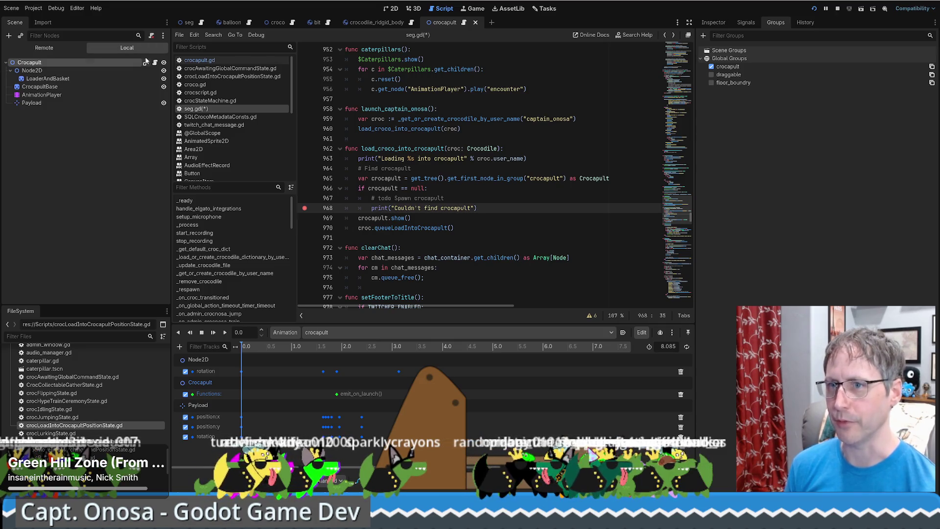
Make Payload a unique-name node and add var croco_position = crocapult.get_node("Payload") as Marker2D.
right_click(42, 104)
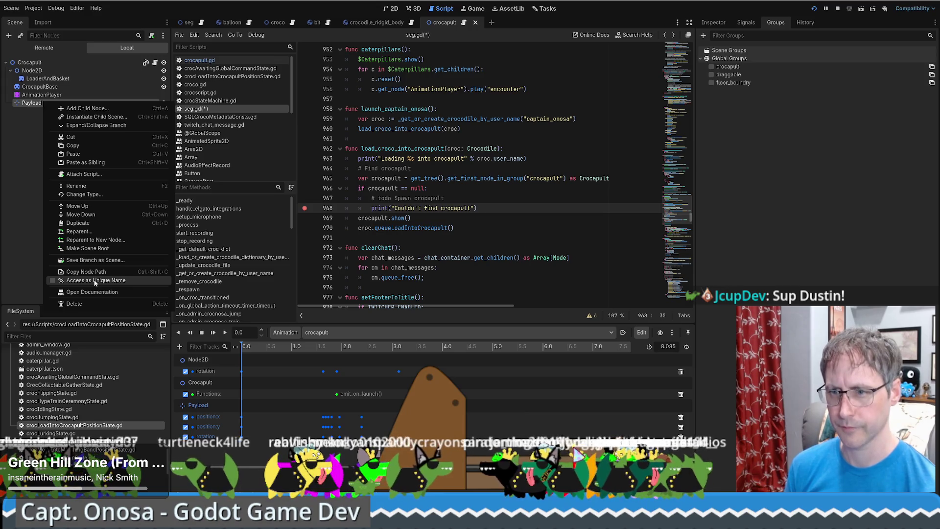
left_click(95, 281)
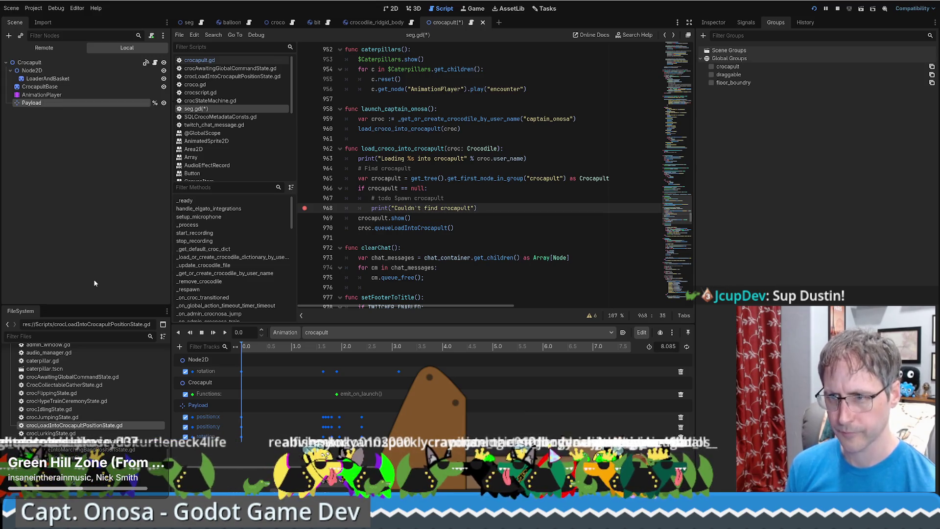
left_click(413, 218)
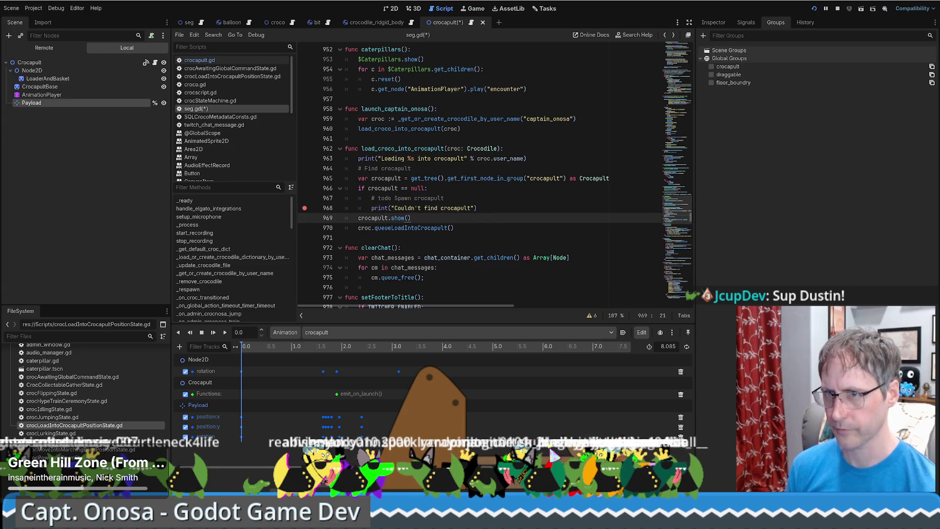
key("Return")
type("v")
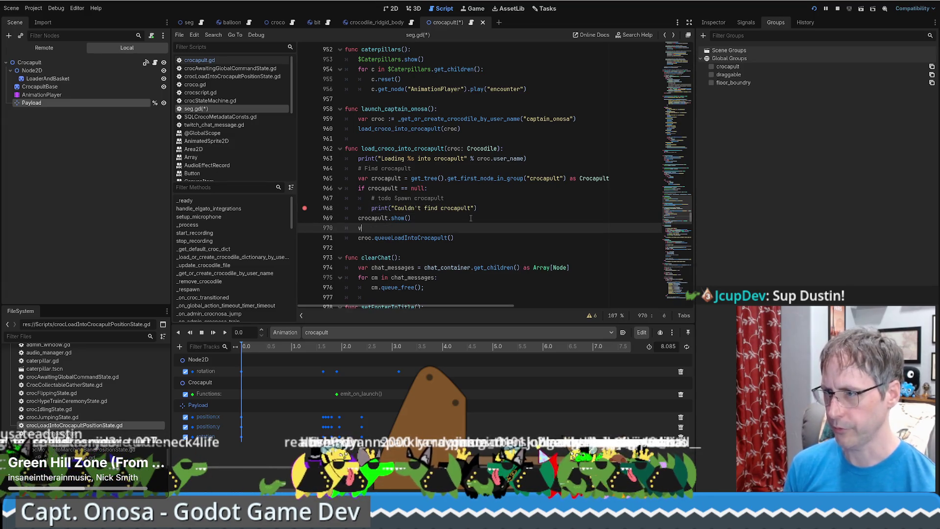
type("ar croc")
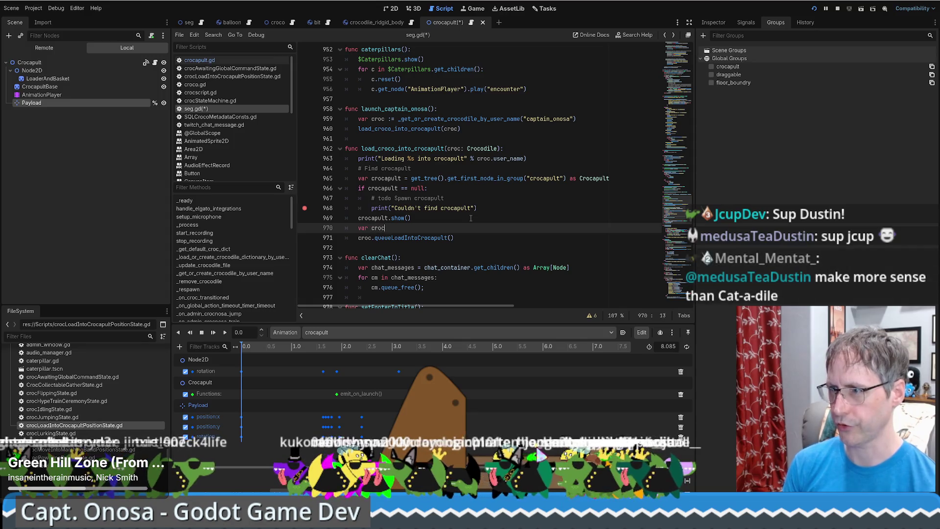
type("o_position = ")
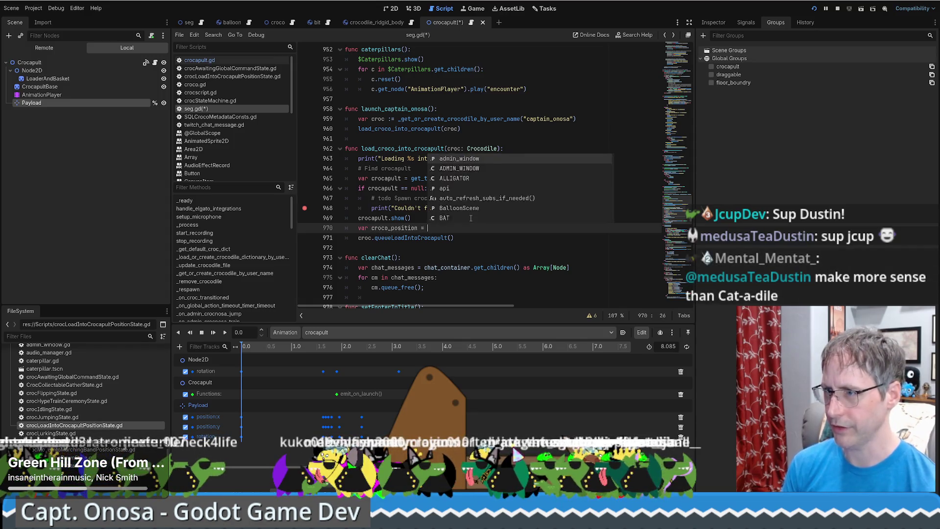
type("crocapult.get_no")
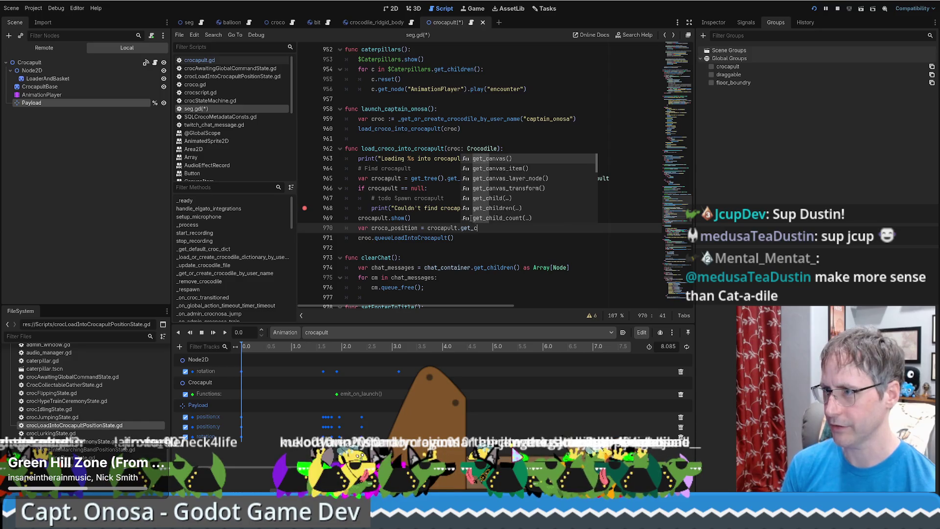
key("Return")
type("\"")
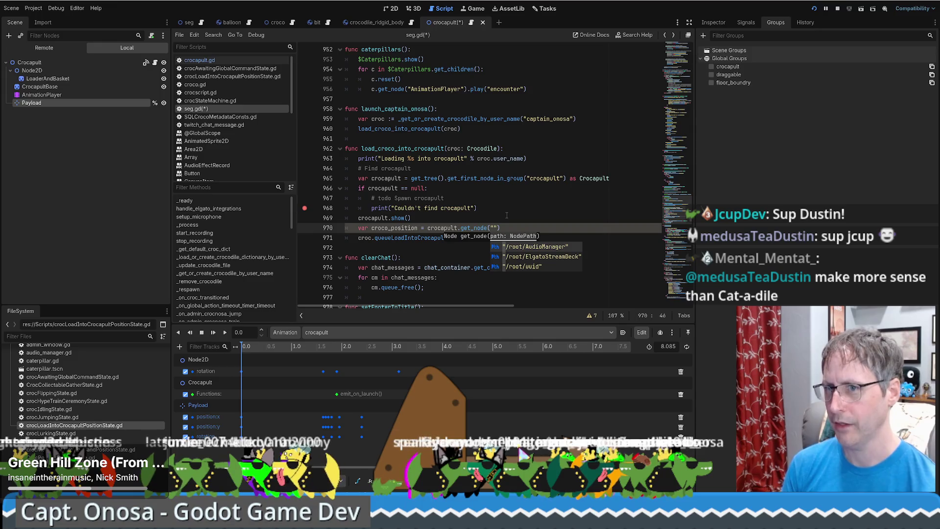
type("Payload\") ")
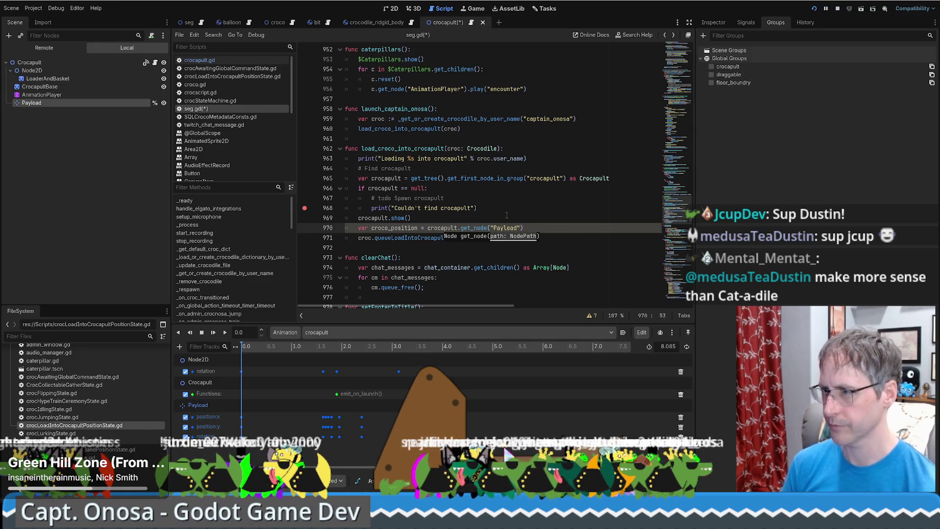
type("as Marker")
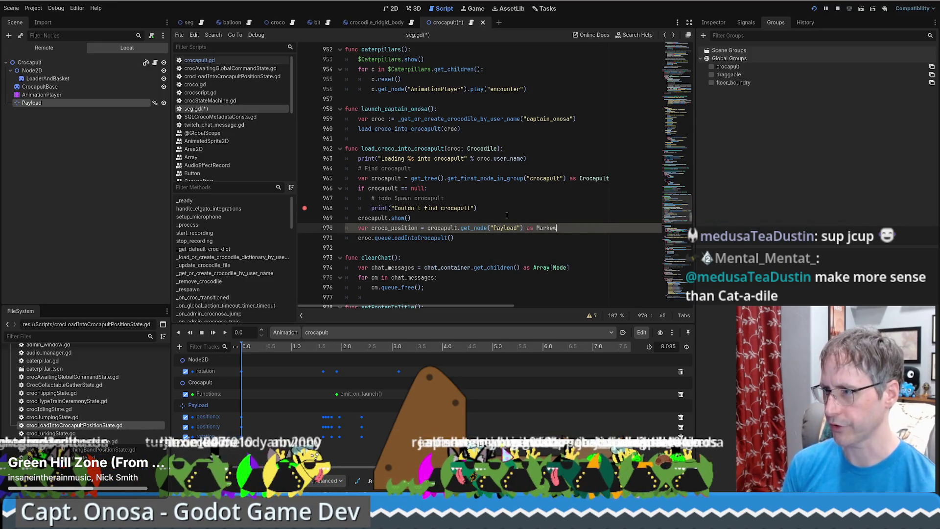
type("2D")
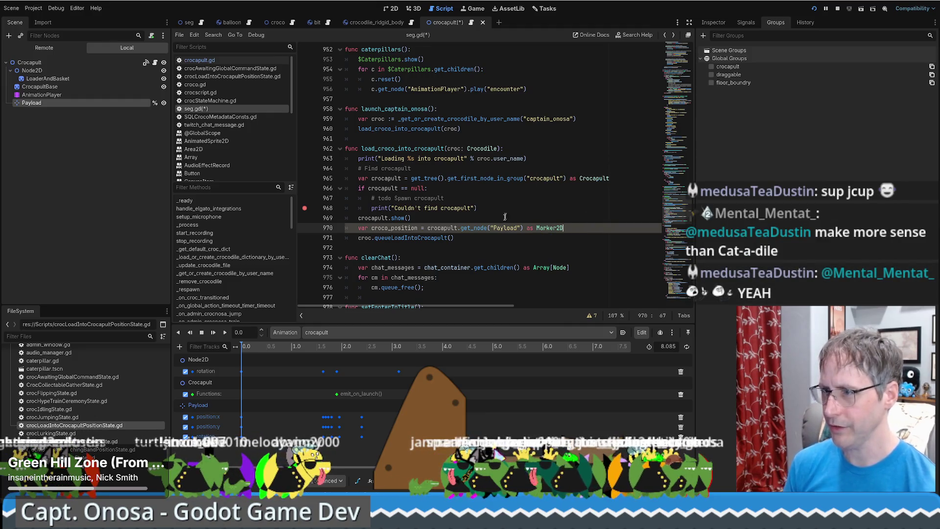
Rename the variable to croco_loading_position and pass its global_position into queueLoadIntoCrocapult.
double_click(398, 228)
left_click(385, 227)
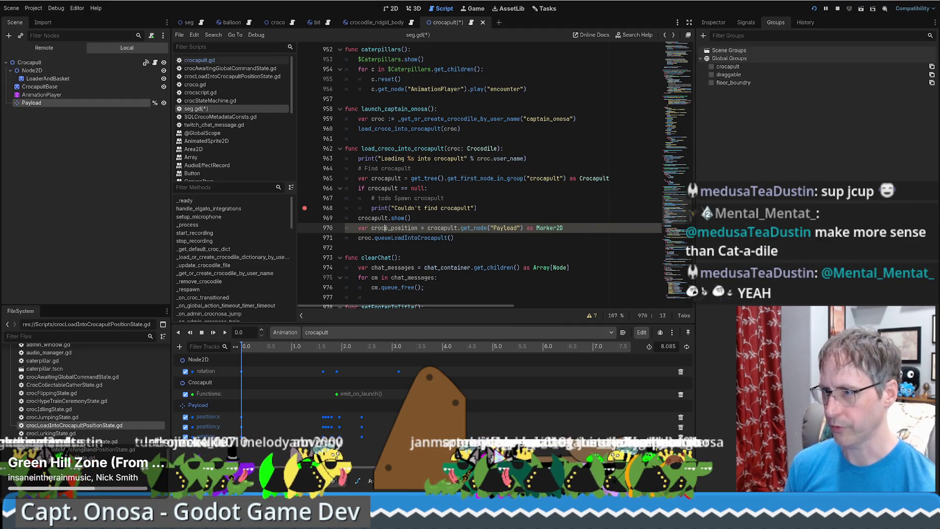
type("jloa_")
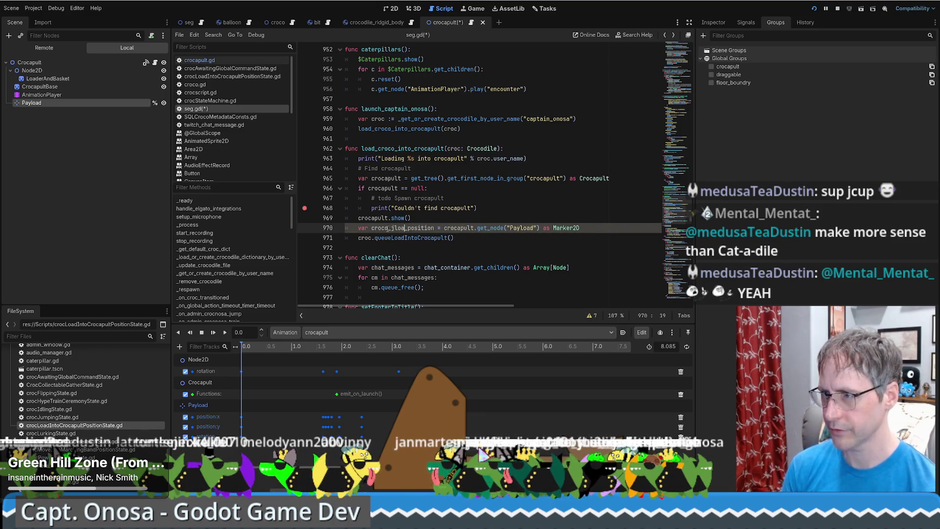
type("loading")
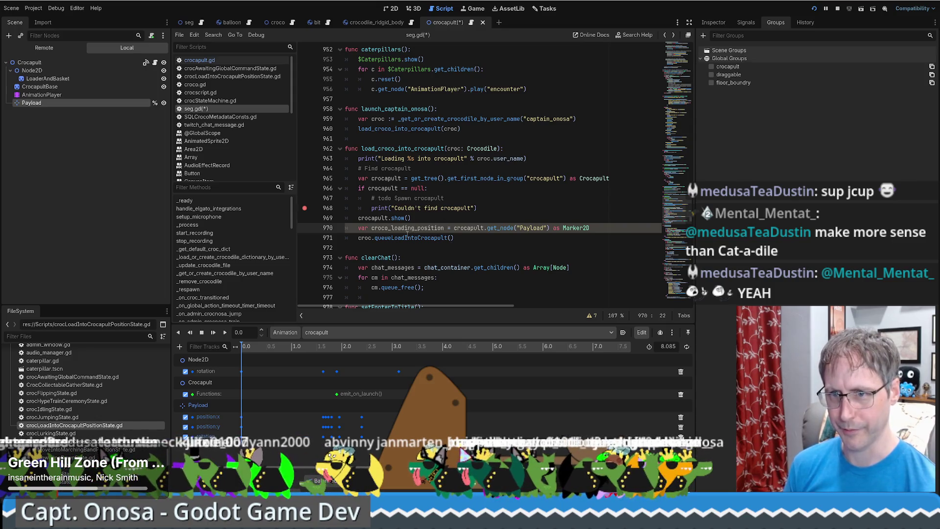
left_click(454, 246)
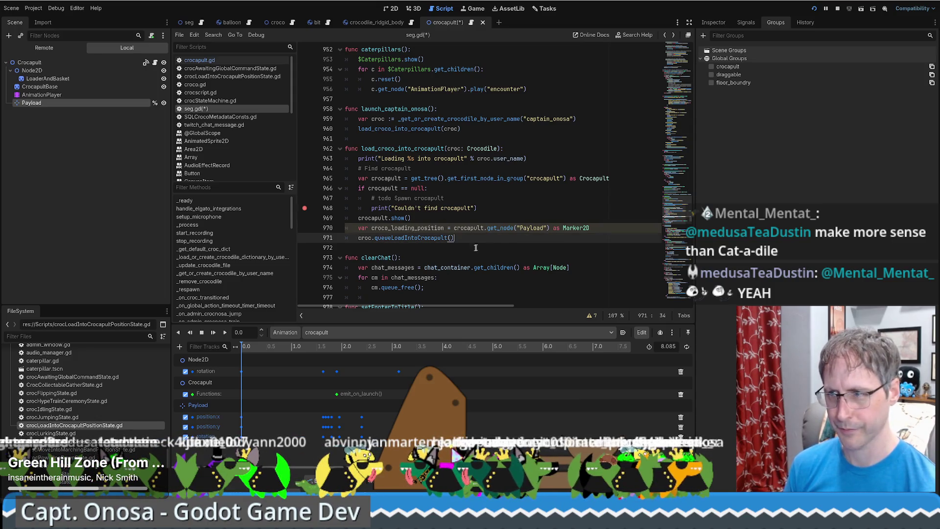
double_click(422, 228)
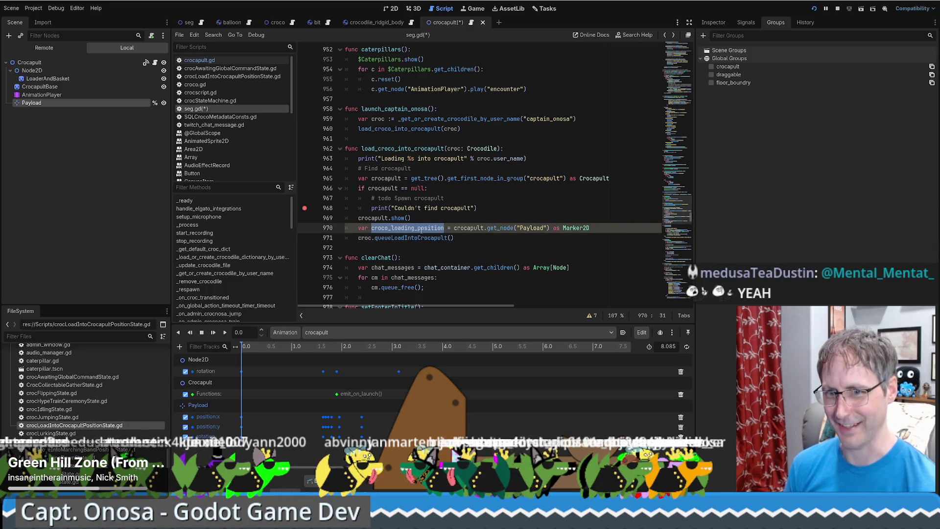
key("ctrl+c")
left_click(451, 238)
key("ctrl+v")
type(".g")
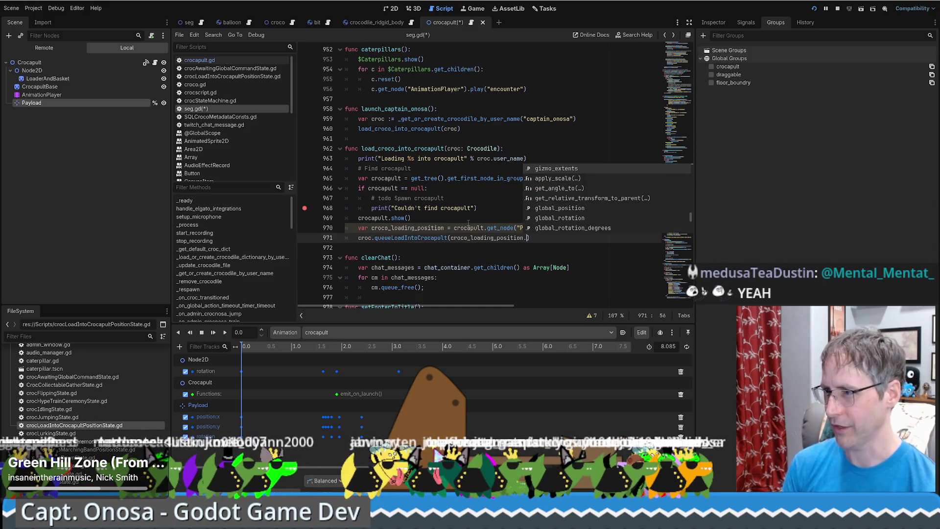
type("lo")
key("Return")
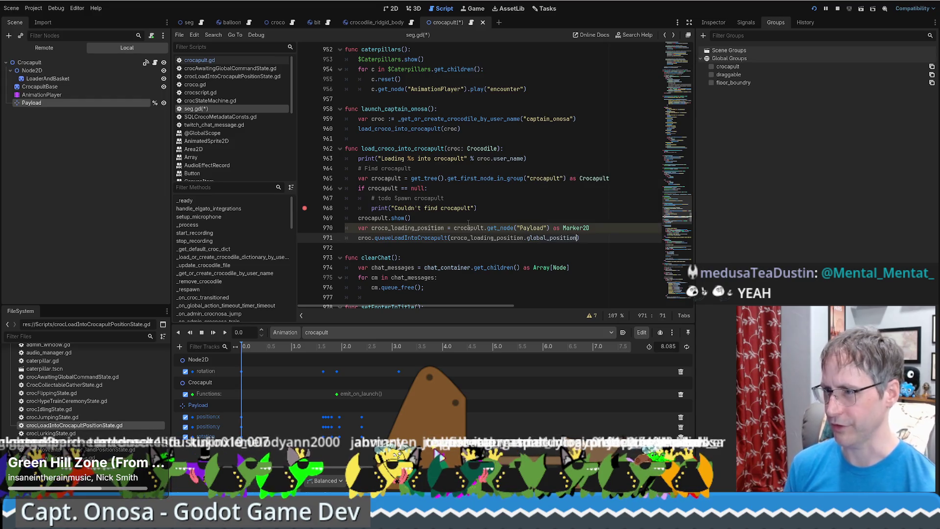
left_click(450, 238, "shift")
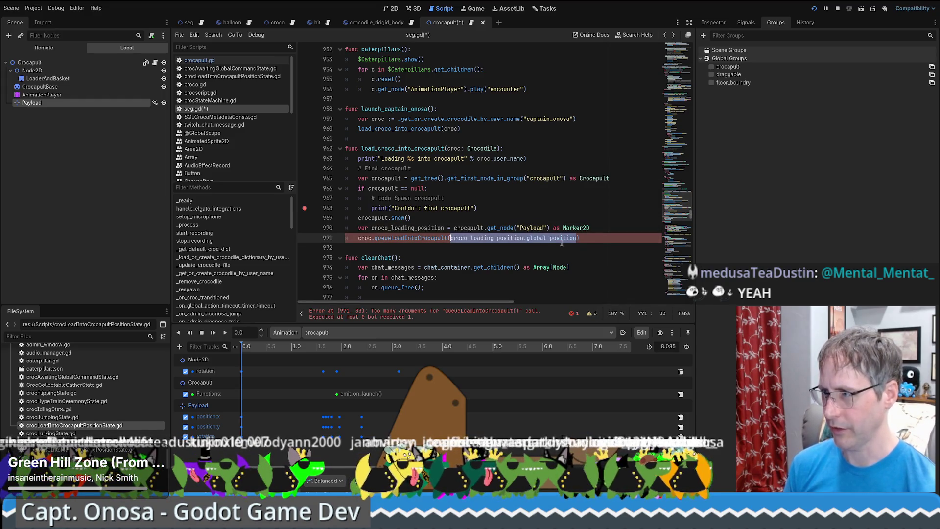
Add return; after the crocapult-not-found print and save seg.gd.
left_click(607, 228)
scroll(432, 160, "down", 2)
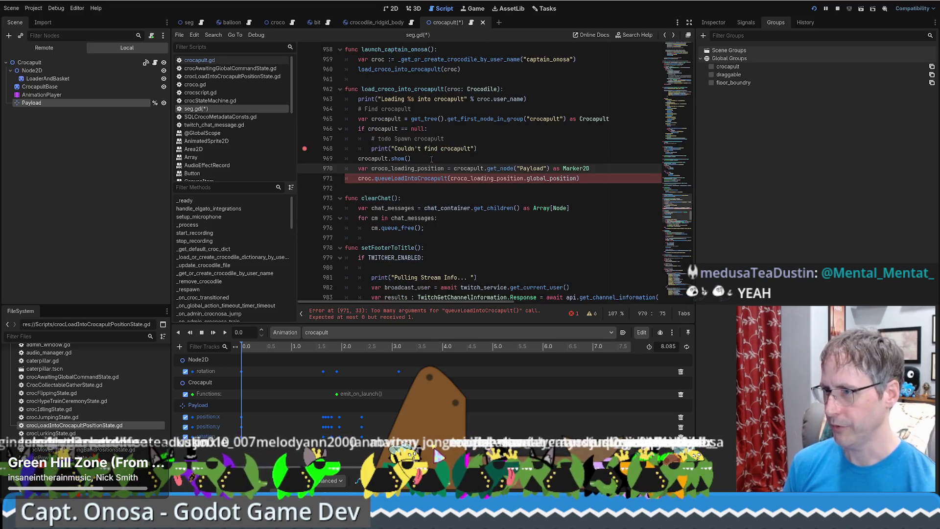
triple_click(397, 119)
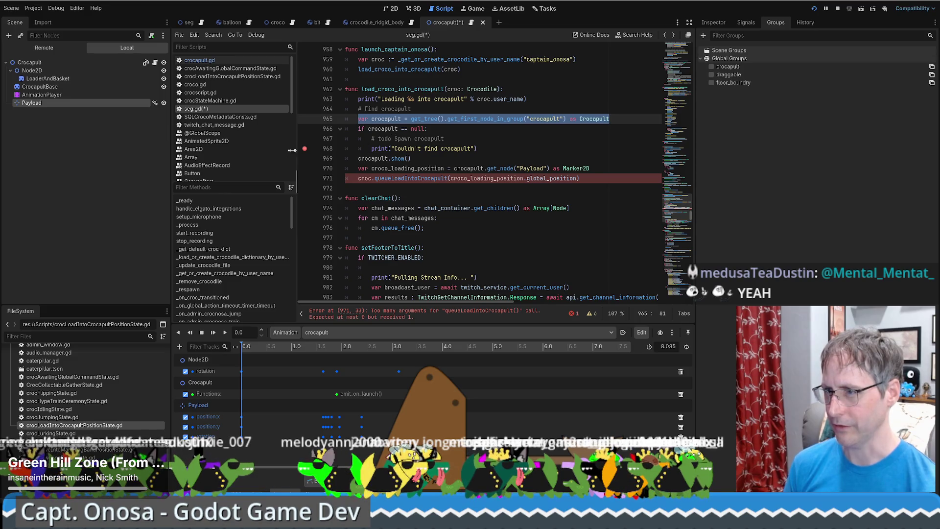
left_click(488, 147)
key("Return")
type("return;")
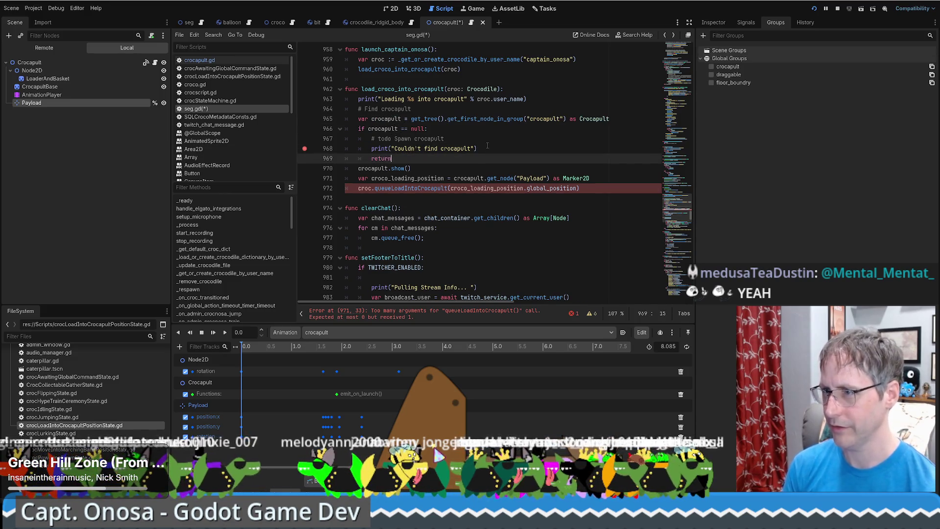
key("ctrl+s")
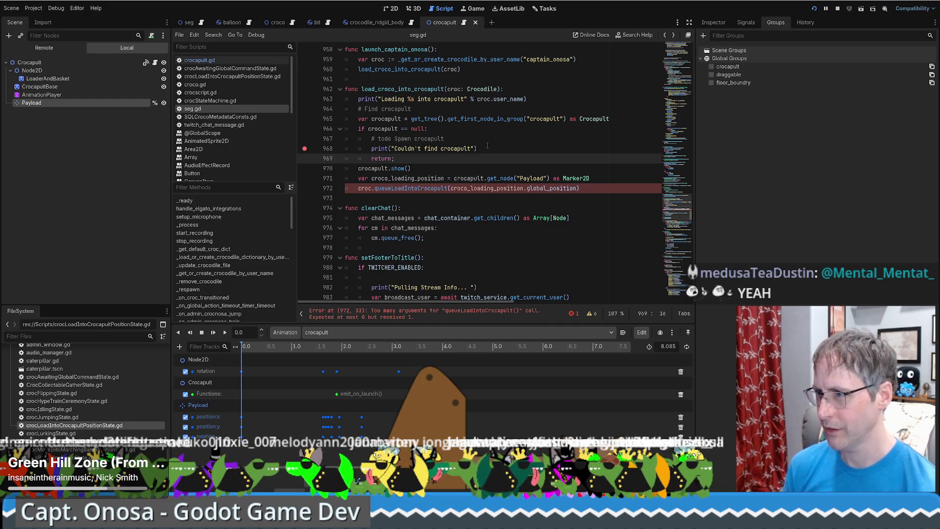
Jump to the queueLoadIntoCrocapult definition in crocscript.gd.
double_click(410, 189)
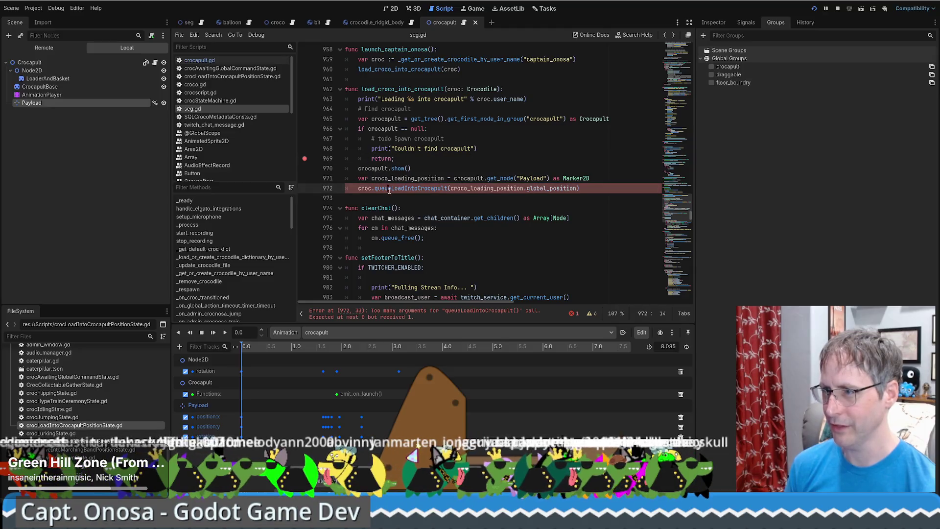
left_click(569, 178)
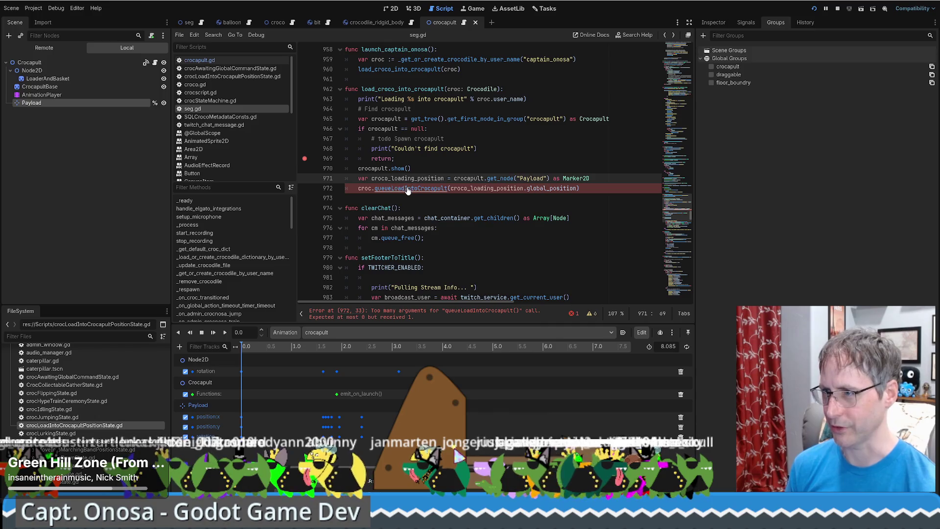
left_click(398, 189, "ctrl")
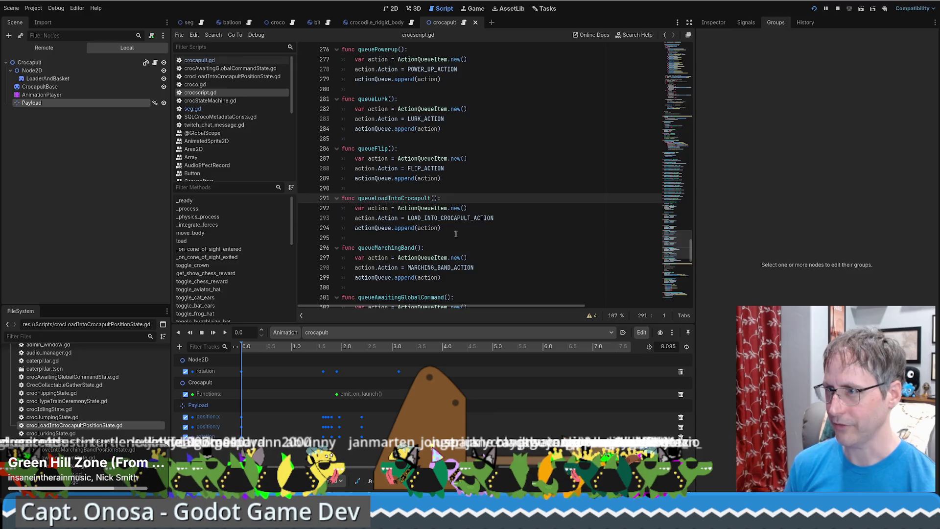
Insert a blank line after the LOAD_INTO_CROCAPULT_ACTION assignment in queueLoadIntoCrocapult.
scroll(462, 231, "up", 12)
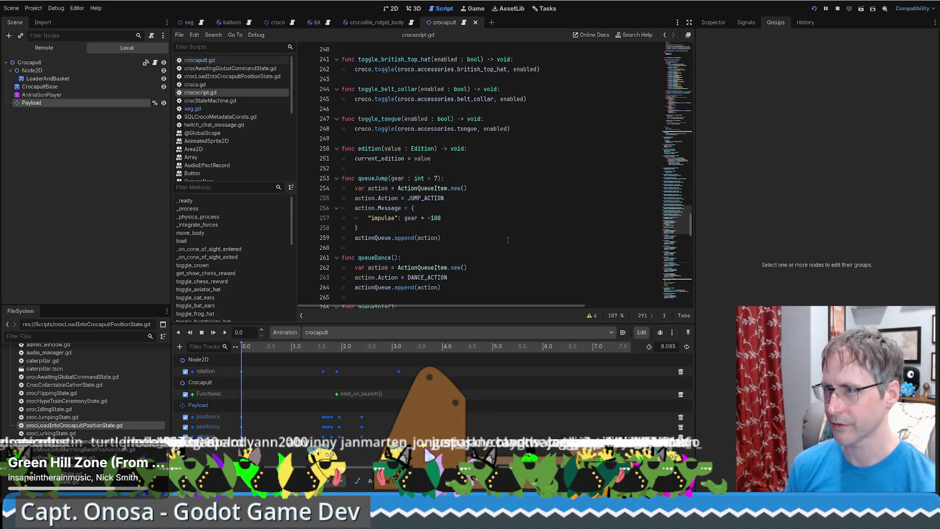
scroll(508, 240, "up", 4)
scroll(510, 243, "down", 15)
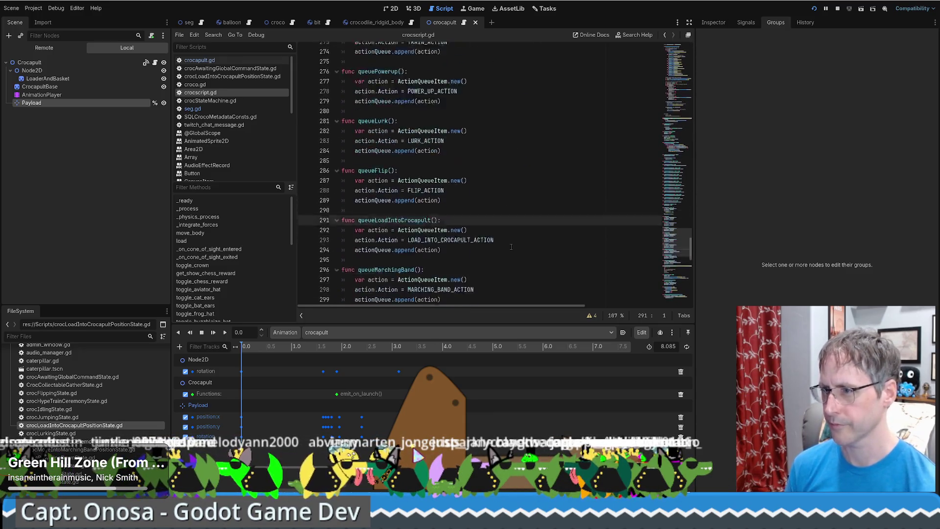
scroll(510, 246, "down", 6)
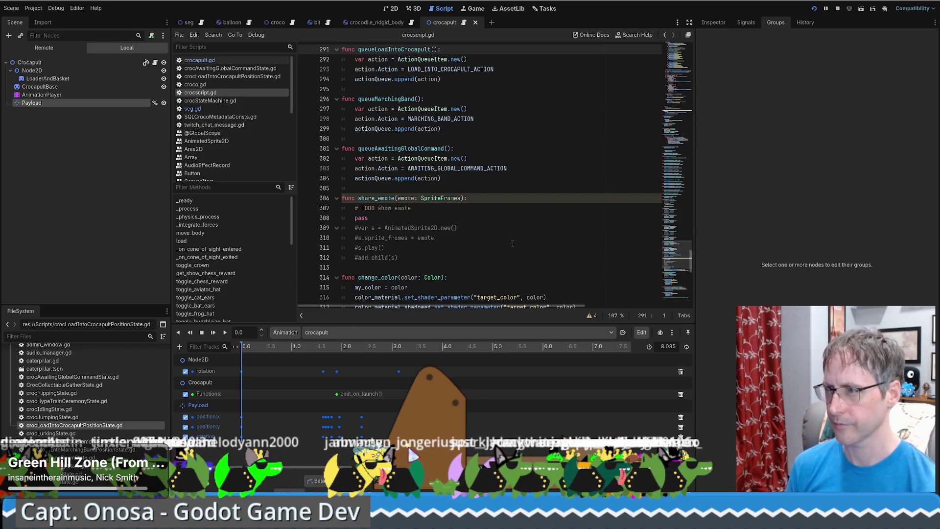
scroll(513, 243, "down", 3)
scroll(515, 243, "up", 5)
scroll(515, 243, "up", 10)
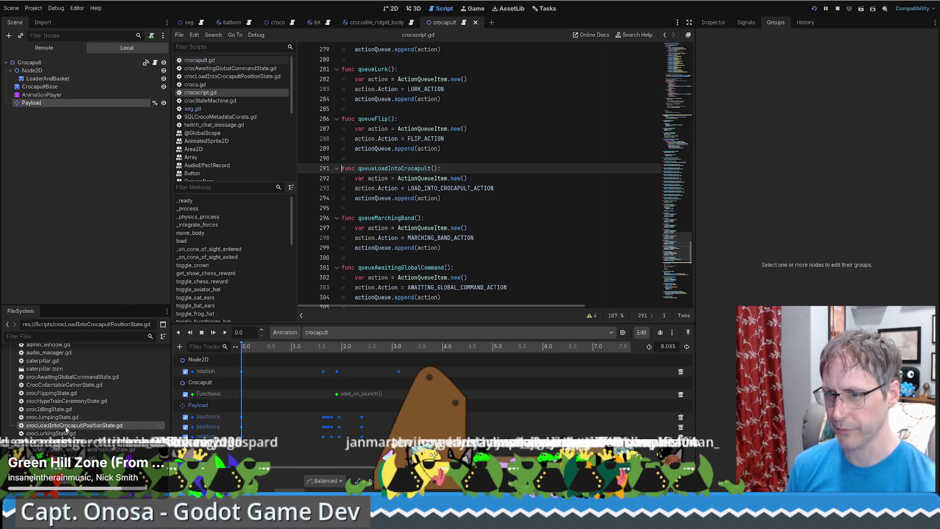
left_click(506, 191)
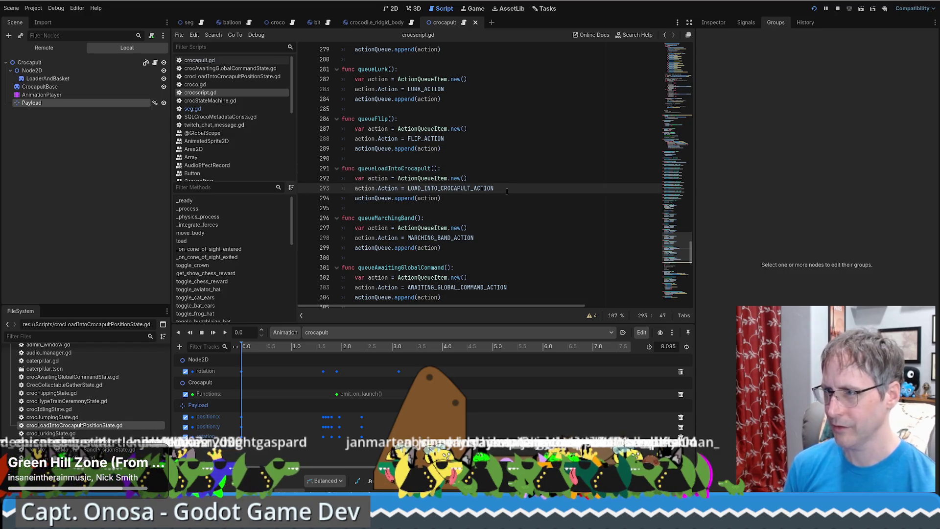
key("Return")
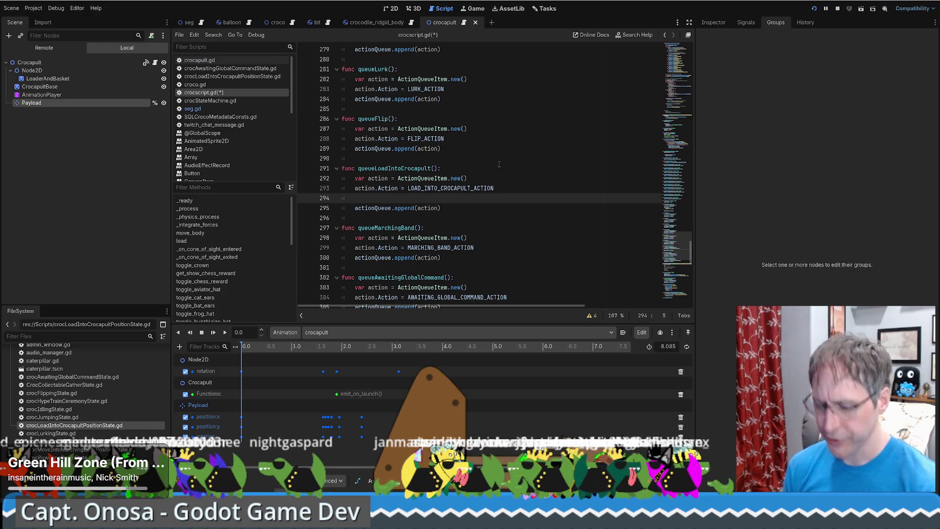
Search the project for desired_position (0 matches), then return to load_croco_into_crocapult in seg.gd.
key("ctrl+shift+f")
type("desired")
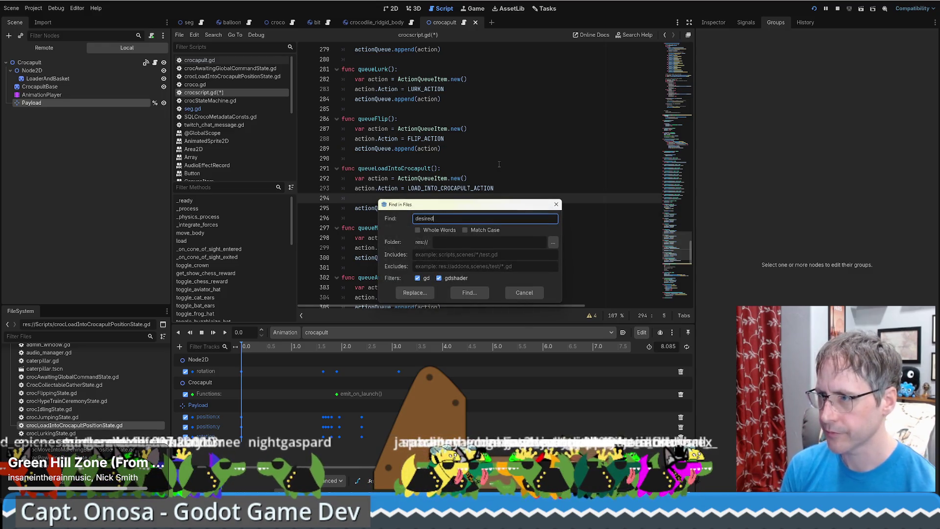
type("_position")
key("Return")
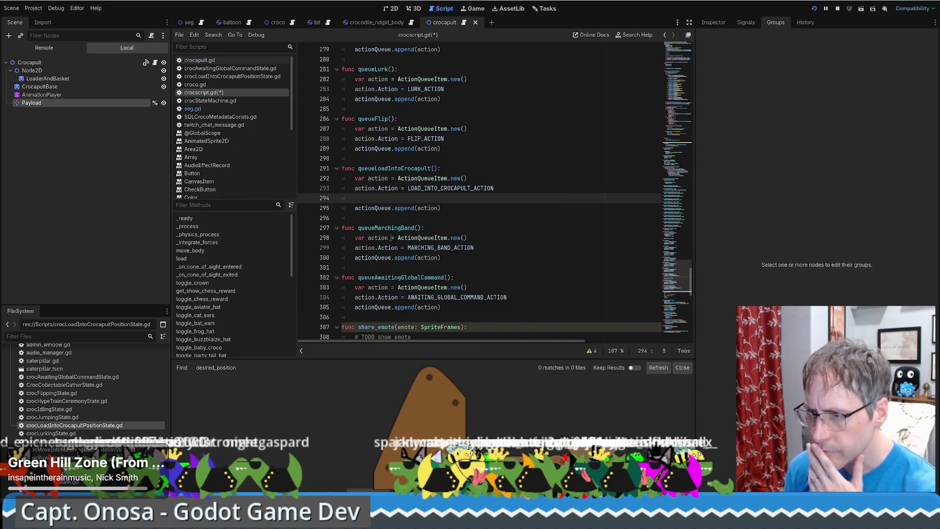
left_click(371, 208)
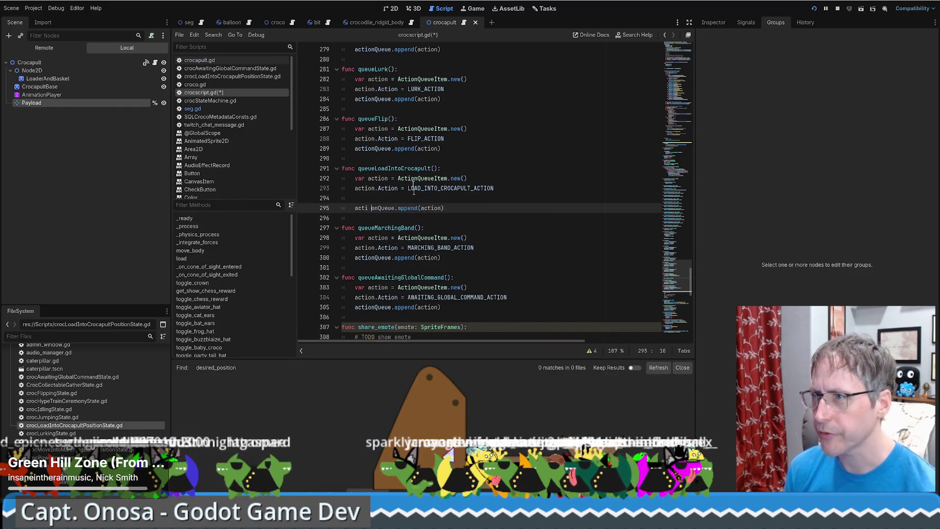
left_click(189, 23)
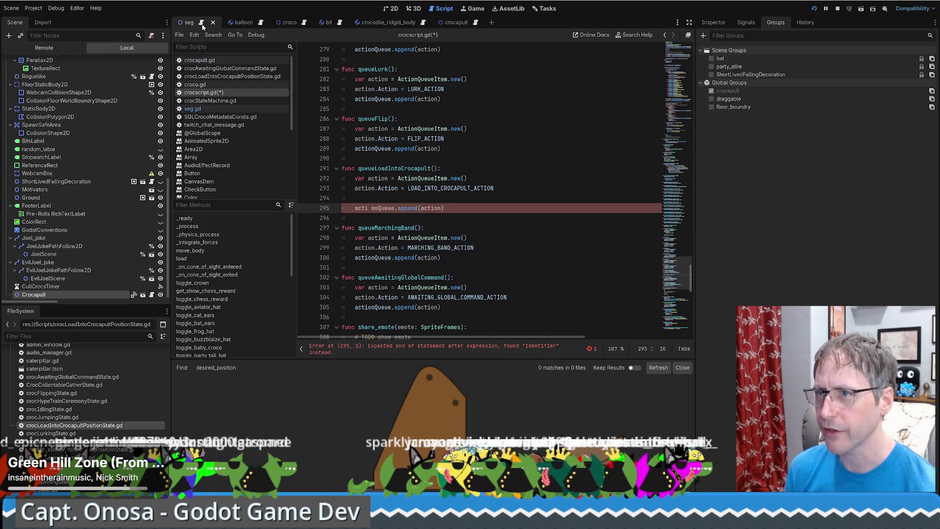
left_click(527, 138)
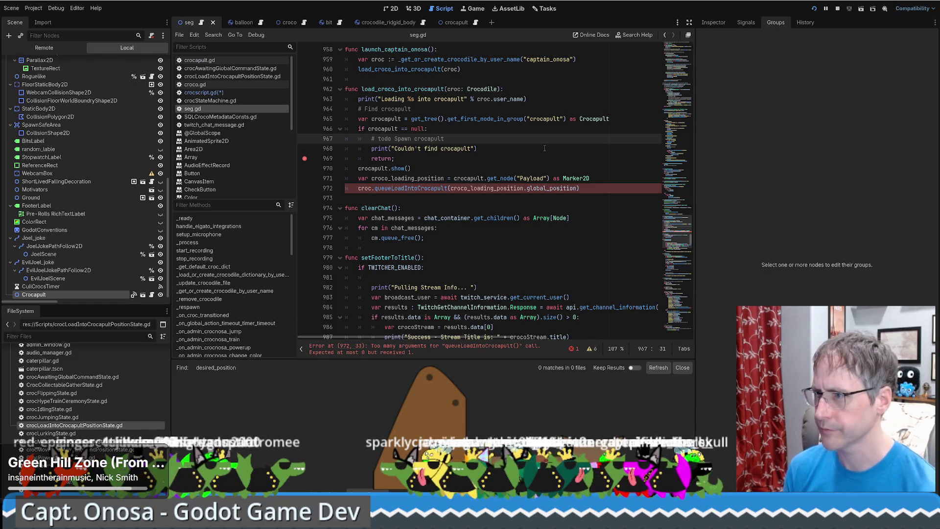
Search seg.gd for 'marching', then for MARCHING_BAND_ACTION_2 matches.
key("ctrl+f")
type("marching")
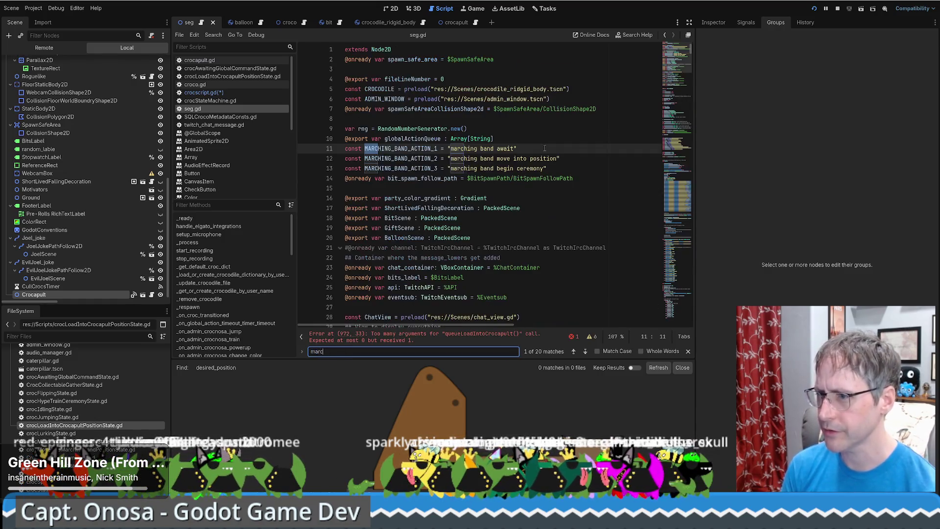
scroll(527, 143, "down", 1)
double_click(419, 128)
key("ctrl+f")
key("Return")
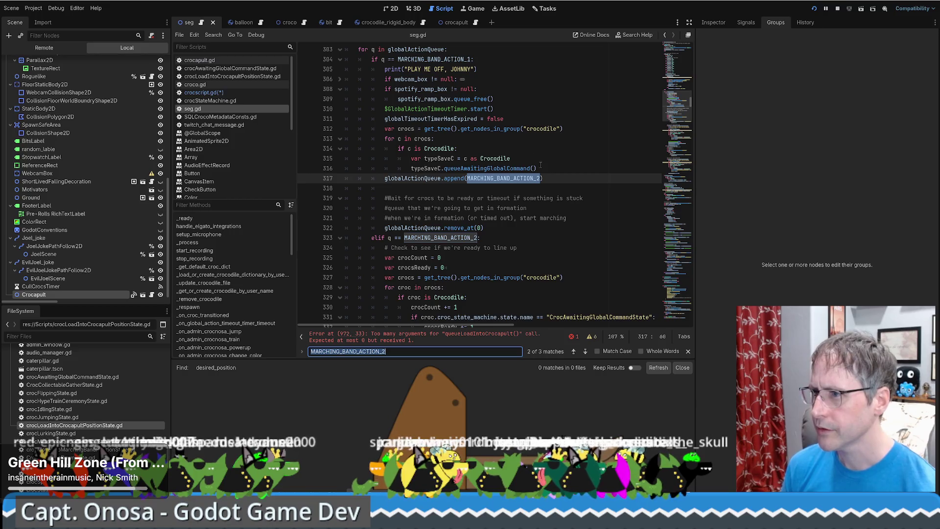
scroll(517, 151, "down", 2)
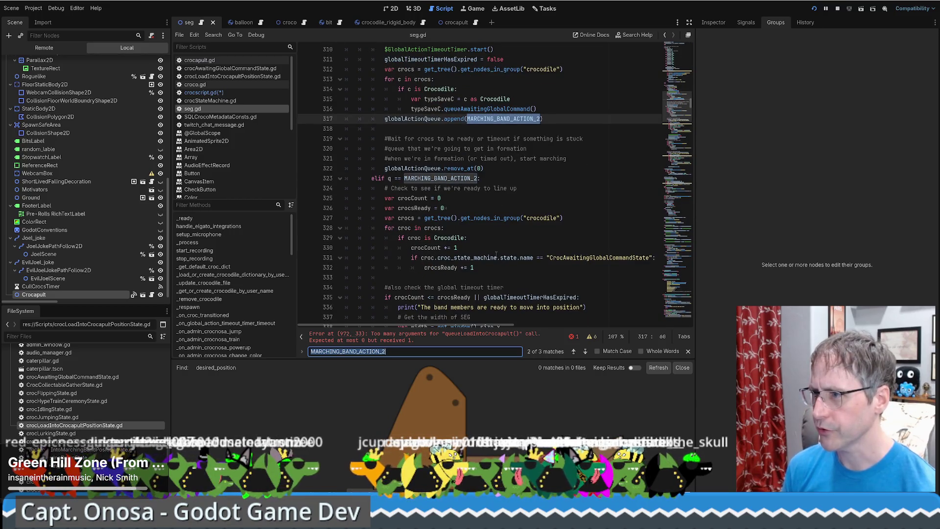
scroll(497, 248, "down", 1)
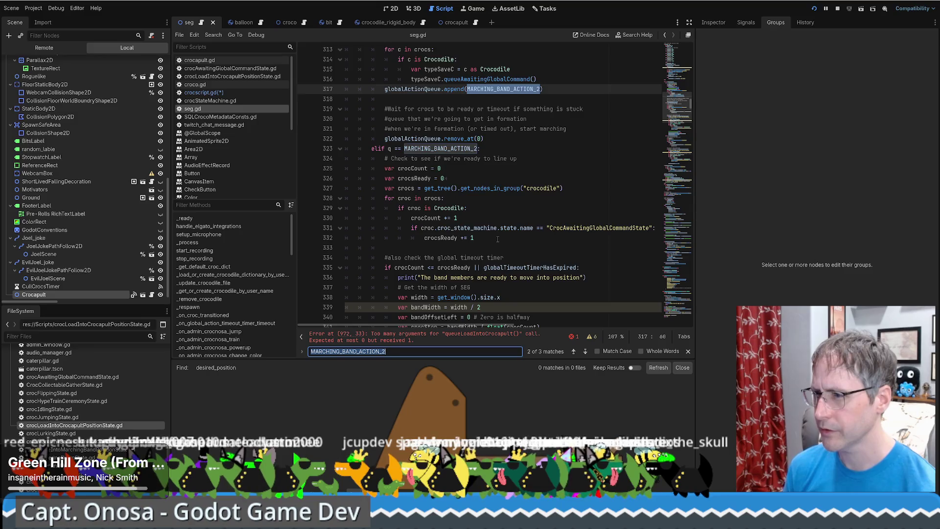
scroll(498, 239, "down", 2)
scroll(496, 237, "down", 1)
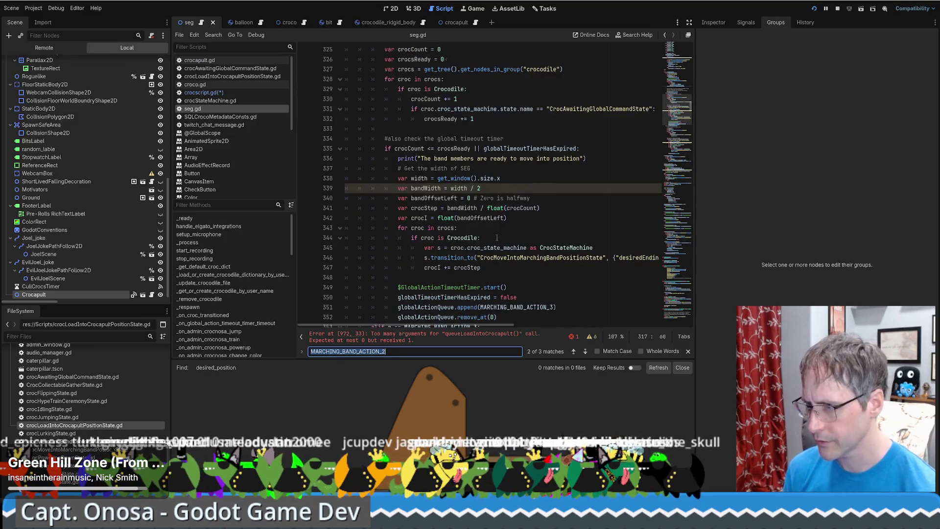
scroll(507, 235, "down", 2)
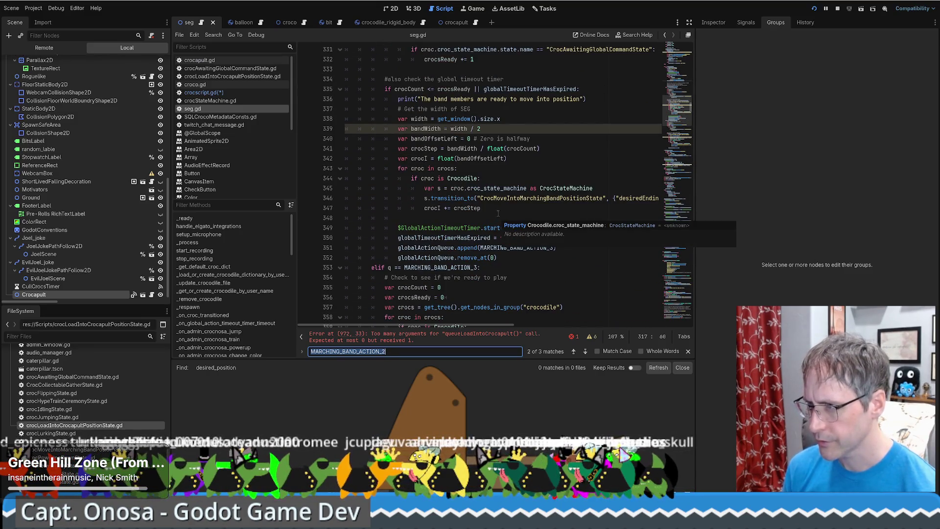
left_click(531, 181)
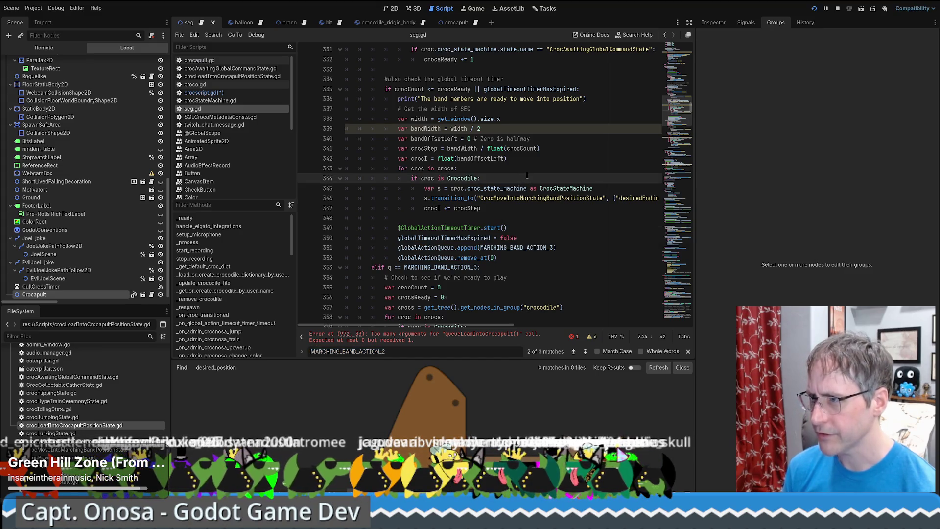
Select the transition_to CrocMarchingBandCeremonyState lines that pass desiredEndingPosition.
double_click(440, 98)
scroll(566, 175, "down", 2)
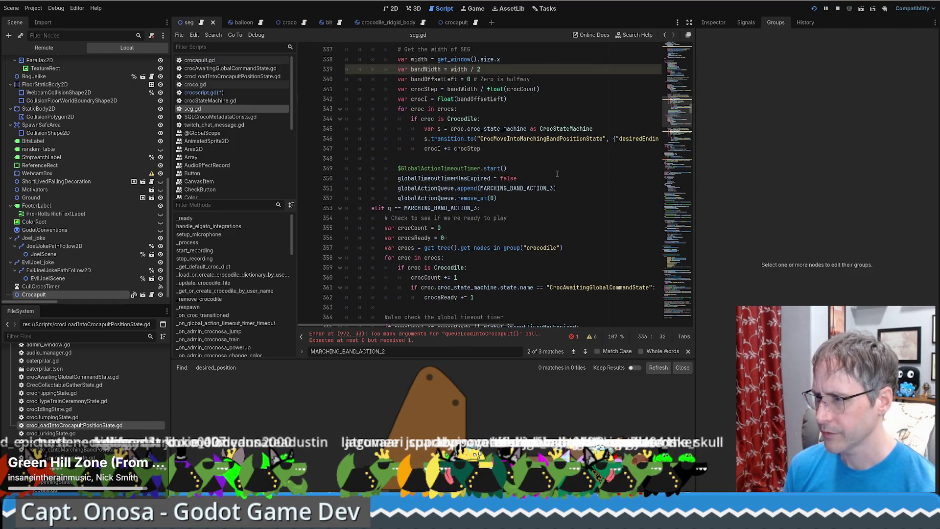
double_click(598, 287)
scroll(559, 188, "down", 2)
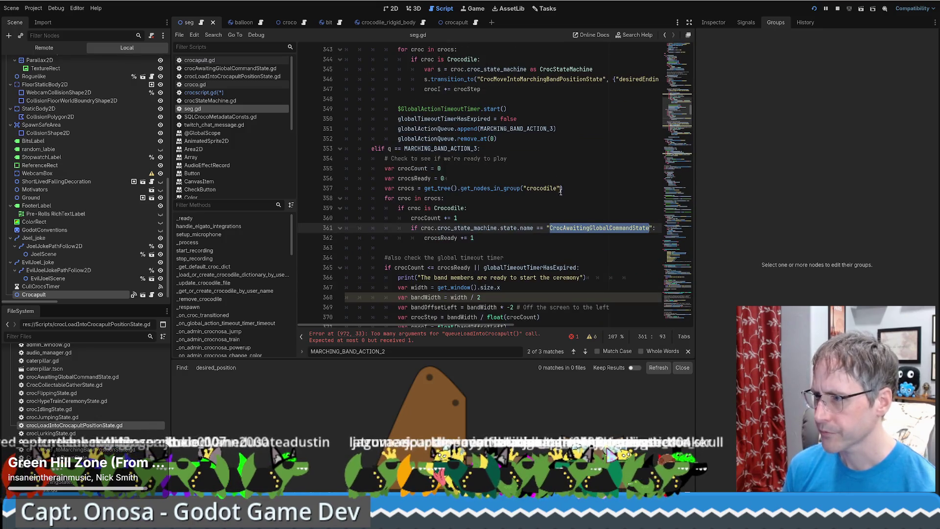
scroll(559, 188, "down", 2)
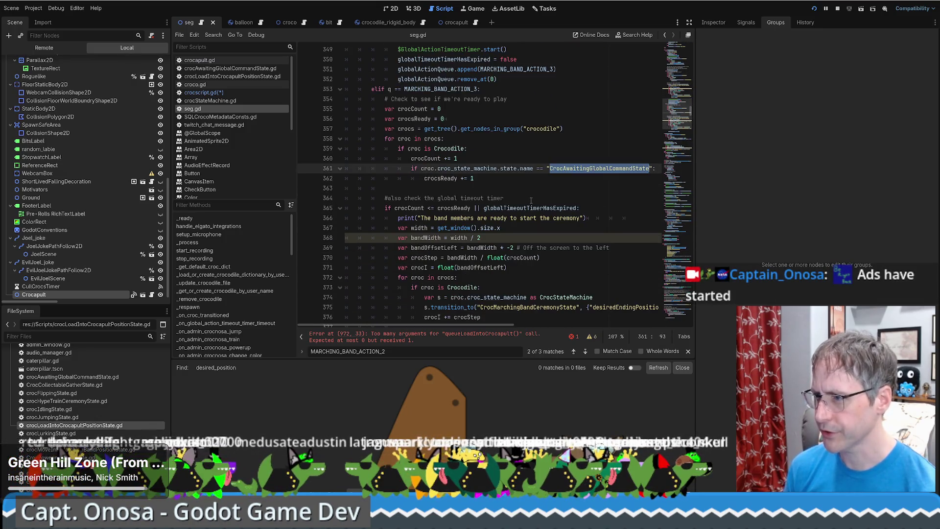
scroll(527, 200, "down", 2)
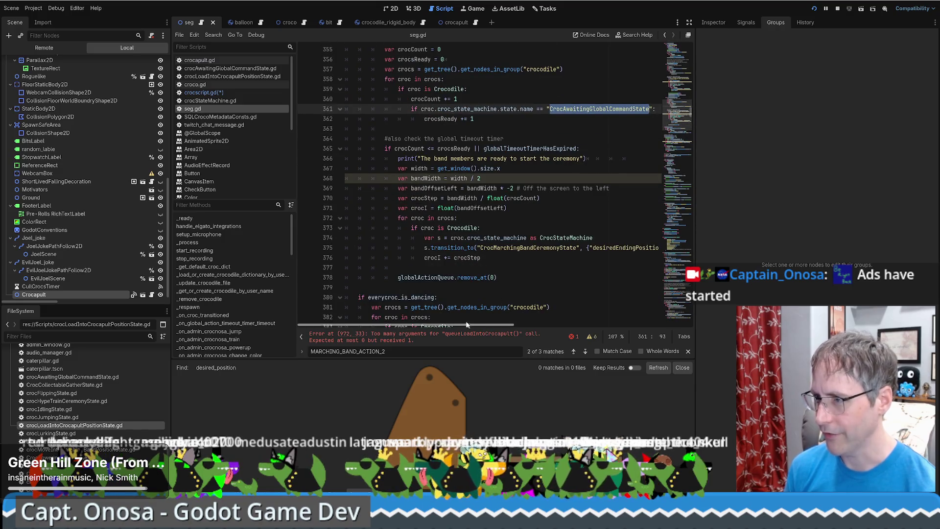
mouse_move(462, 326)
left_mouse_down()
mouse_move(530, 331)
mouse_move(425, 331)
left_mouse_up()
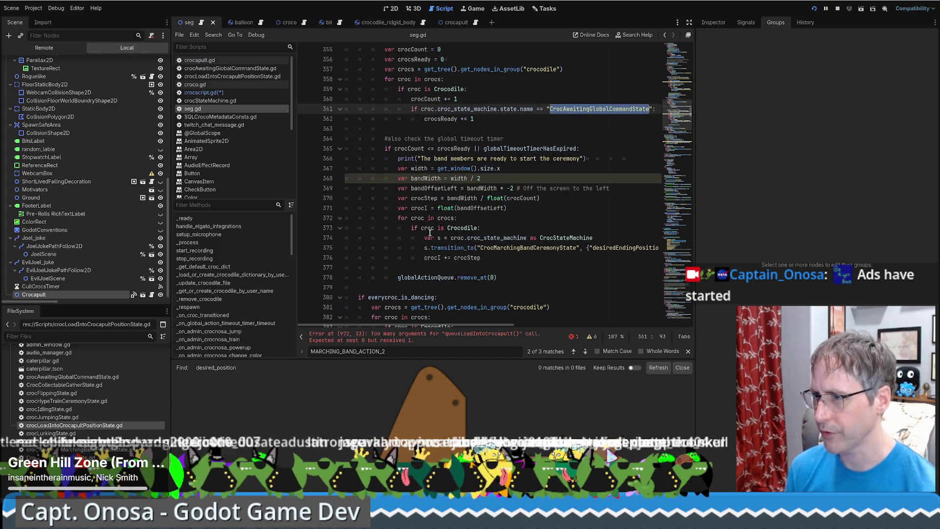
left_click_drag(424, 239, 661, 248)
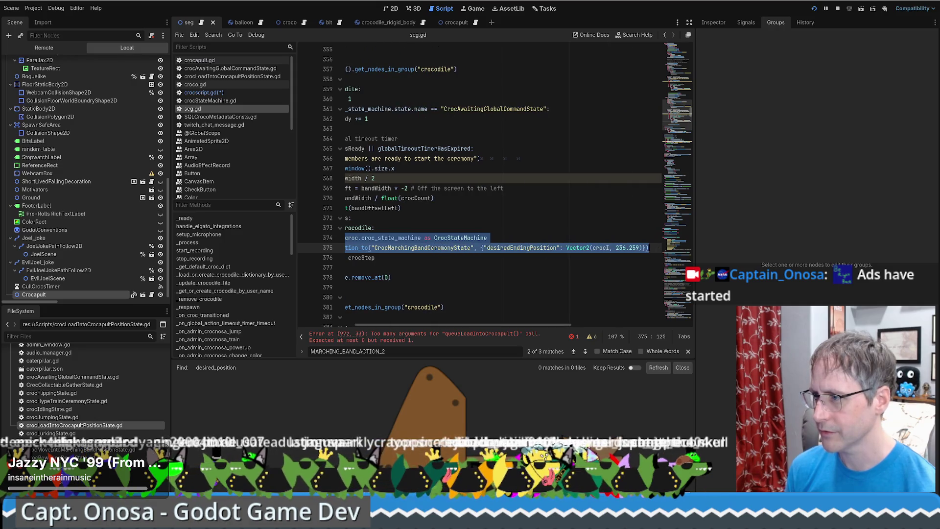
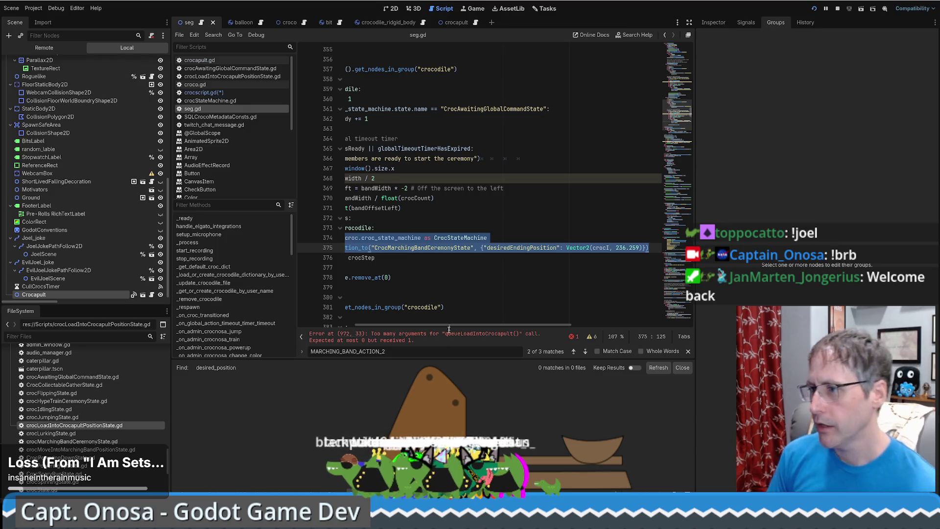
Copy the croc state-machine and transition lines 374–375, then jump to the error at line 972.
left_click_drag(466, 326, 341, 321)
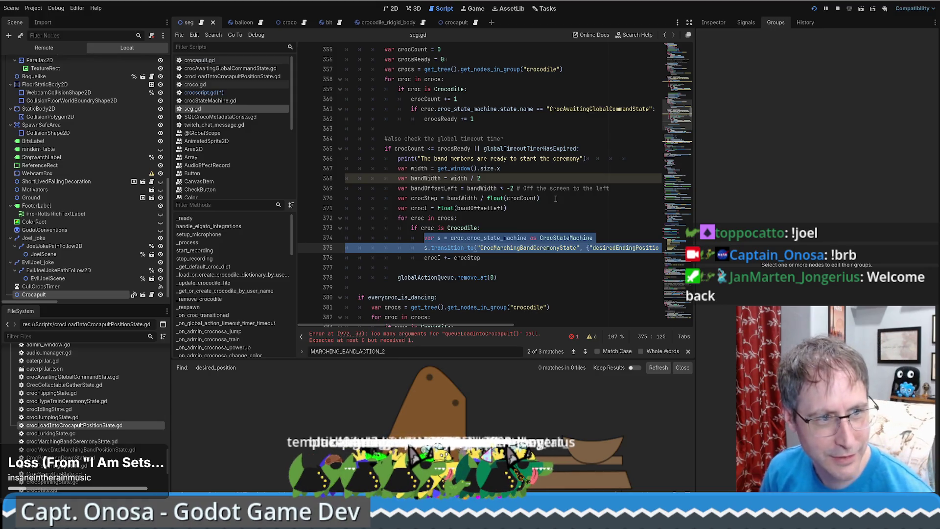
scroll(551, 198, "down", 3)
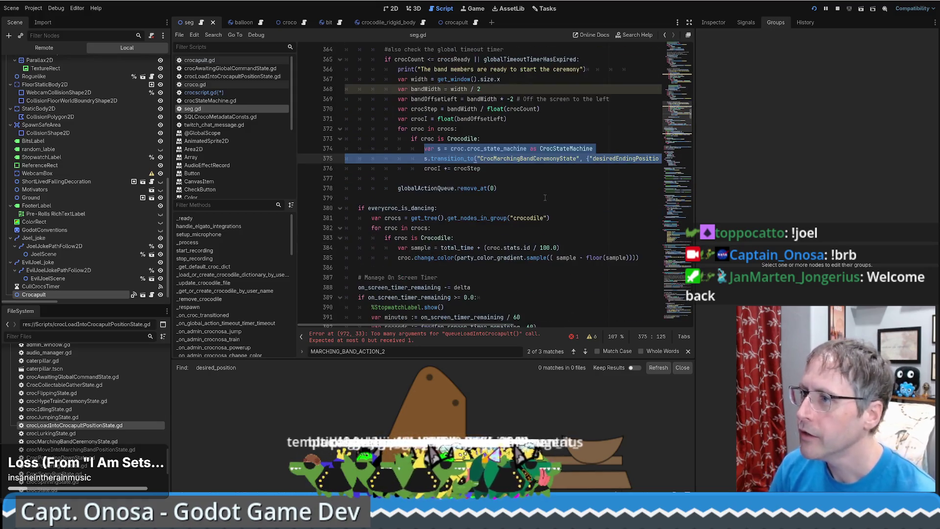
scroll(547, 198, "up", 2)
left_click(470, 238)
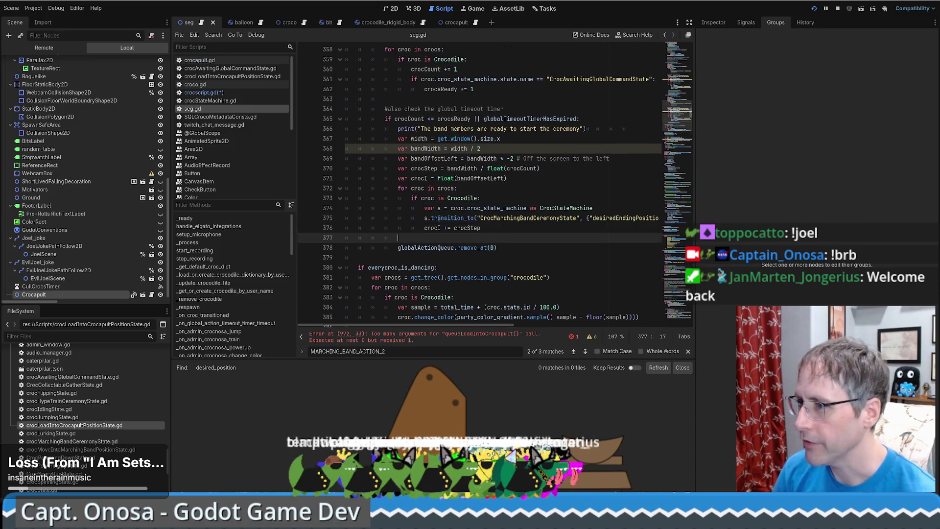
left_click_drag(424, 208, 680, 220)
left_click(519, 256)
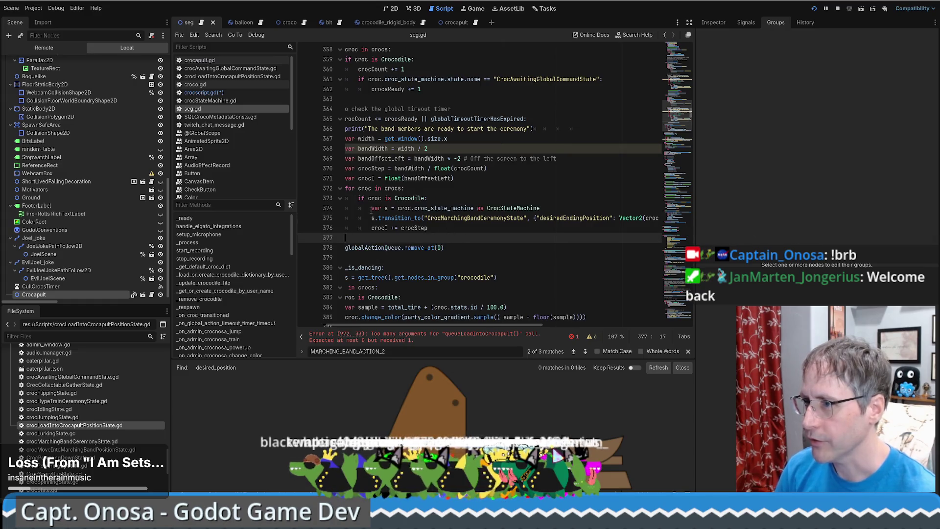
left_click_drag(372, 208, 640, 208)
key("shift+Down")
key("shift+End")
key("ctrl+c")
left_click_drag(461, 325, 404, 326)
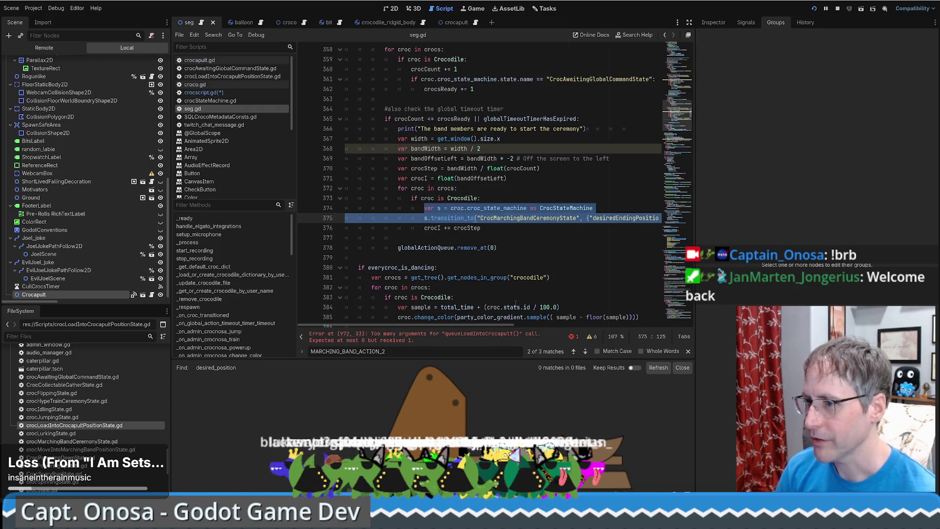
left_click(360, 338)
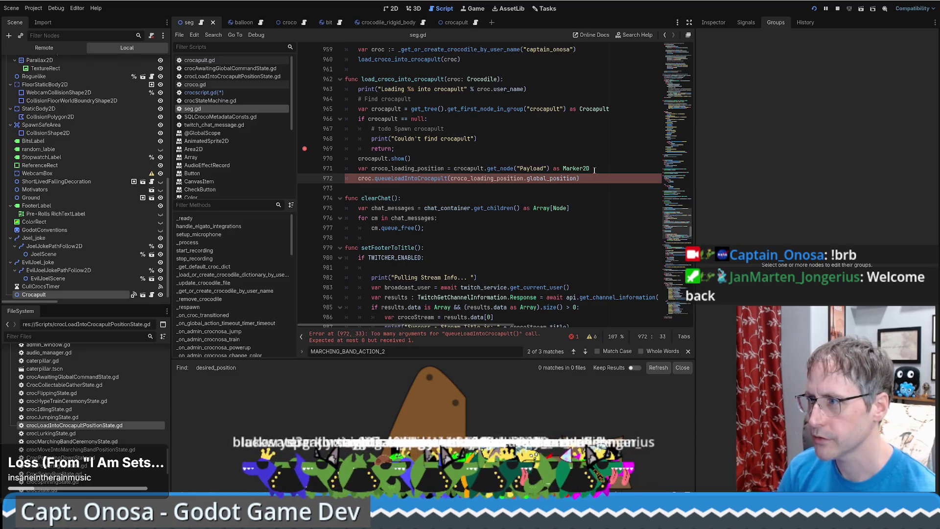
Look up the queueLoadIntoCrocapult definition, then return to seg.gd.
left_click(604, 169)
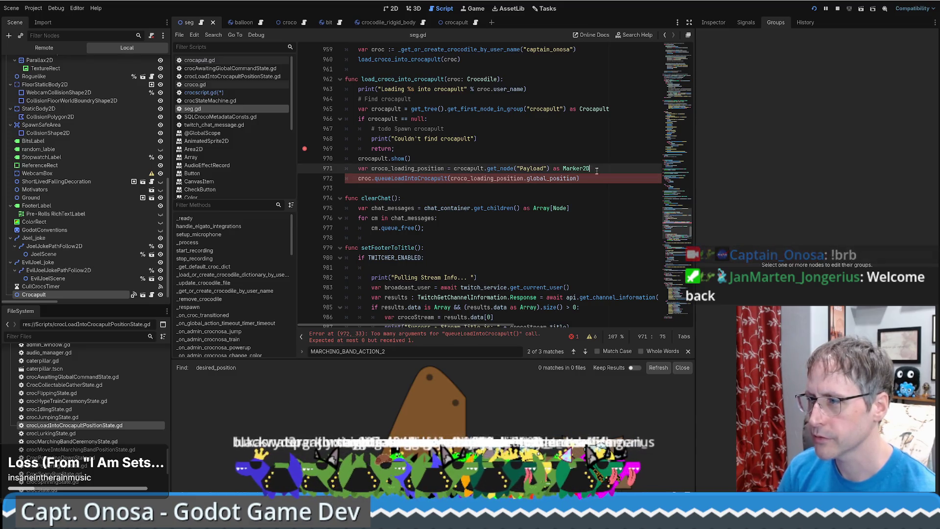
left_click(437, 179, "ctrl")
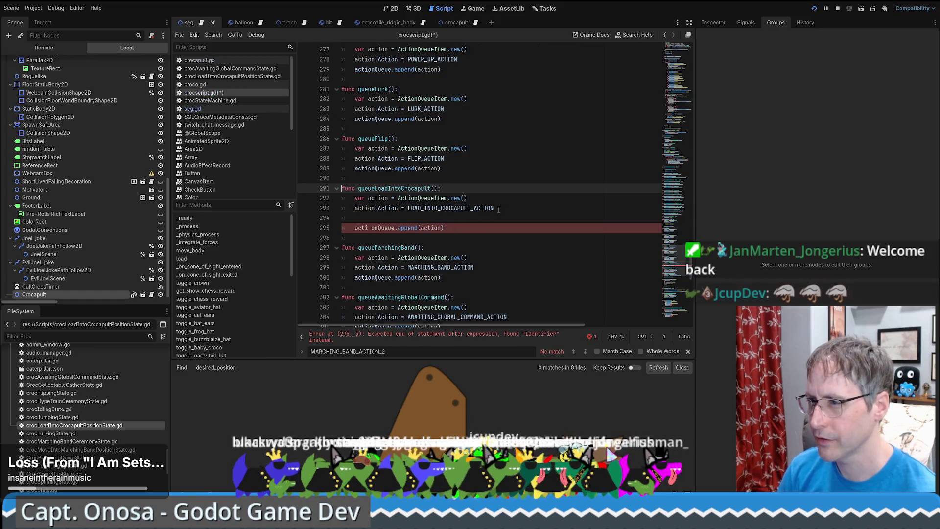
scroll(490, 215, "down", 1)
key("alt+Left")
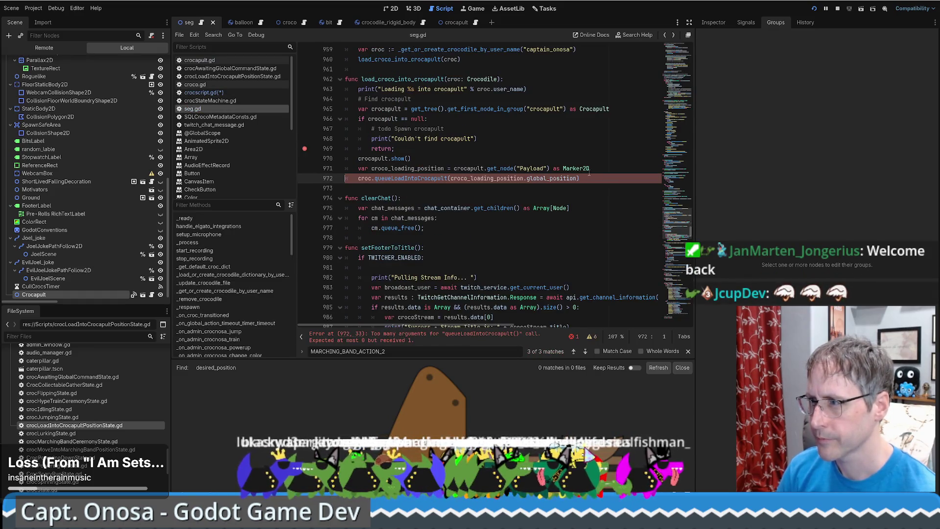
Paste the state-transition lines below line 971 and remove their extra indentation.
left_click(589, 169)
key("ctrl+v")
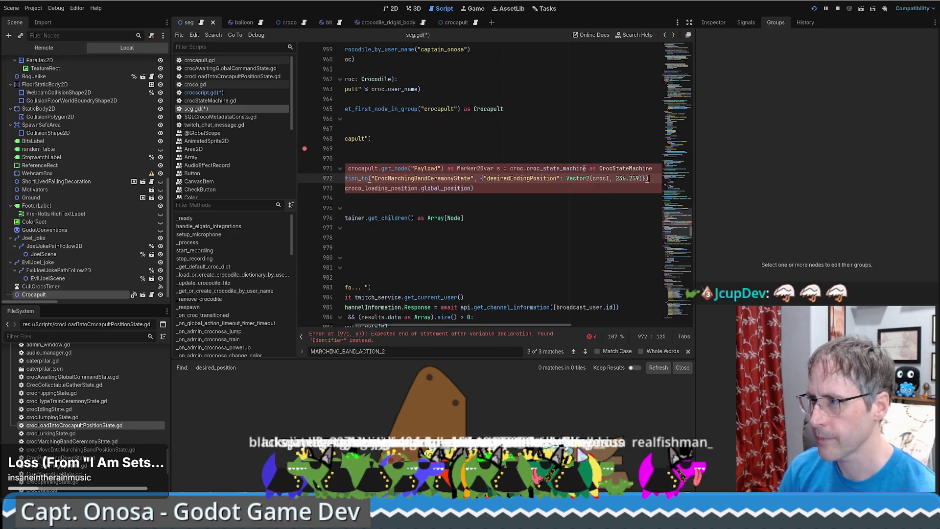
key("ctrl+z")
key("Return")
key("ctrl+v")
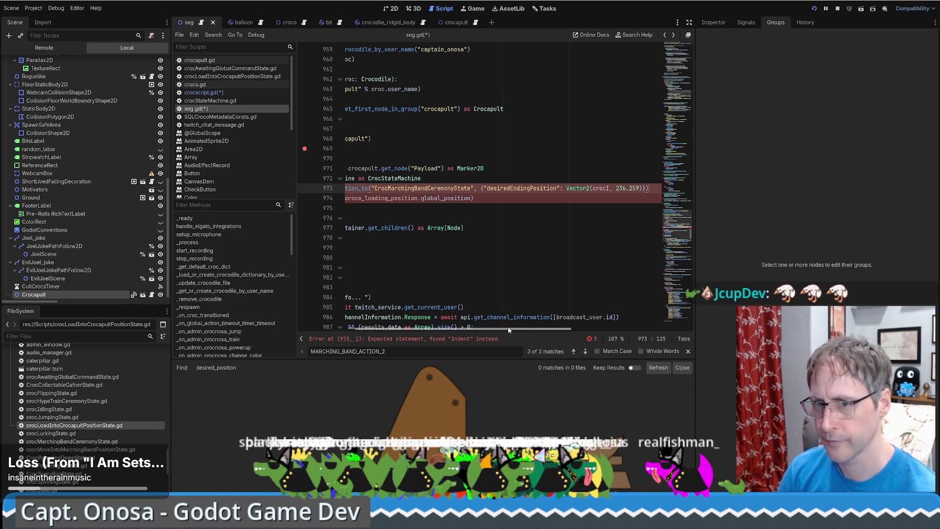
left_click_drag(508, 331, 452, 330)
left_click_drag(420, 189, 356, 191)
key("BackSpace")
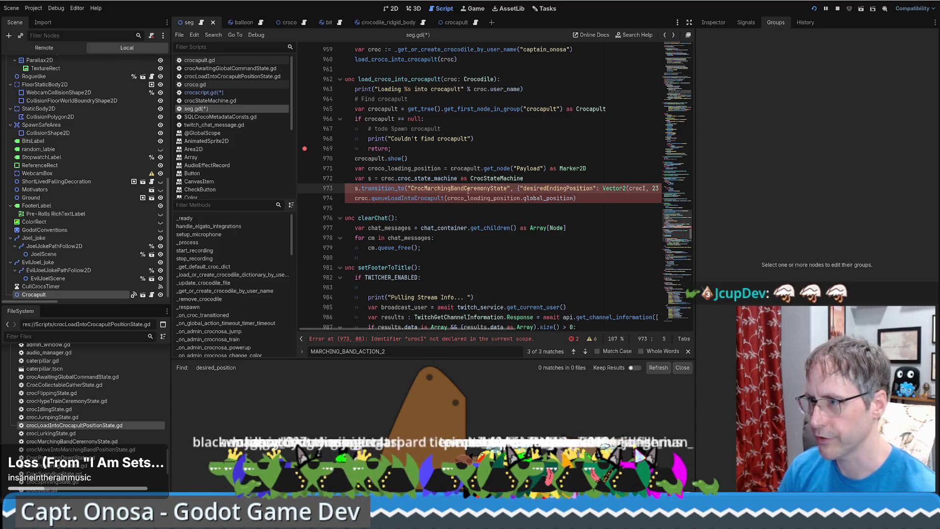
Replace CrocMarchingBandCeremonyState with crocLoadIntoCrocapultPositionState, copying the name from the state's file.
double_click(471, 189)
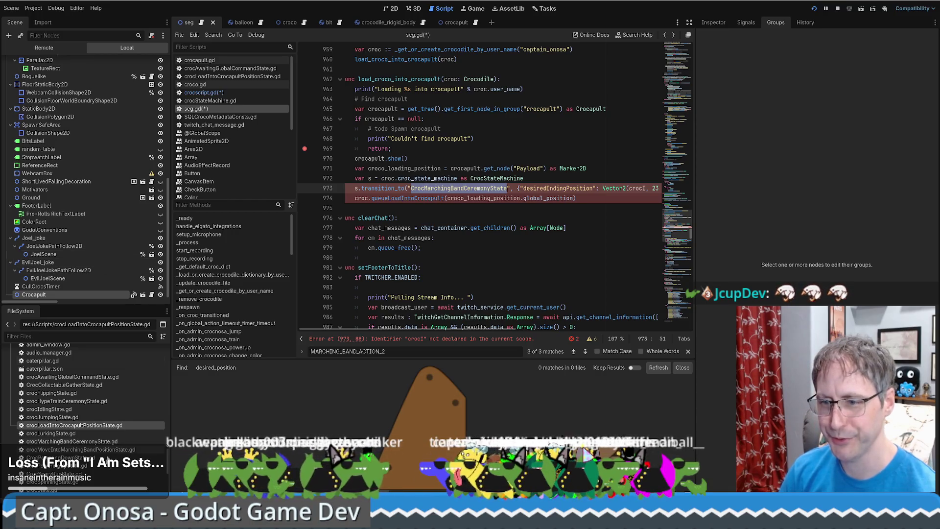
left_click(77, 417)
left_click(74, 425)
key("F2")
key("Escape")
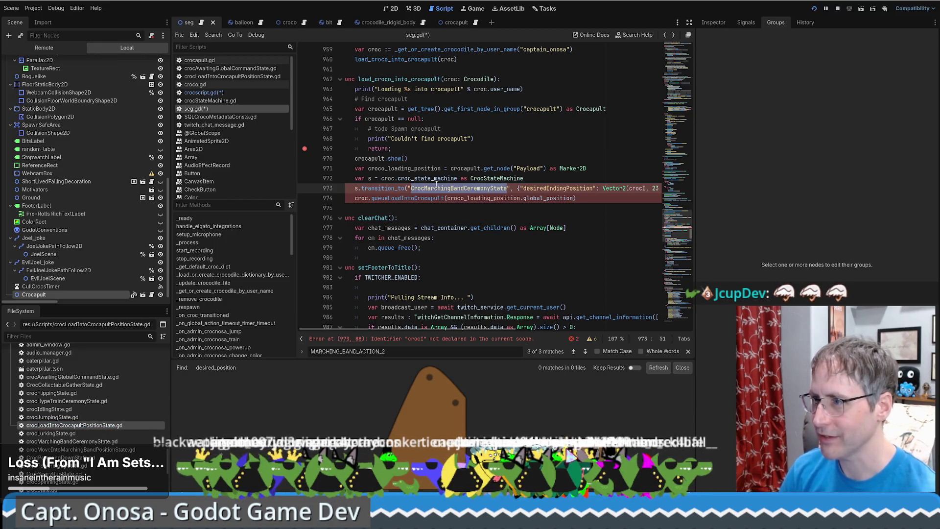
type("crocLoadIntoCrocapultPositionState")
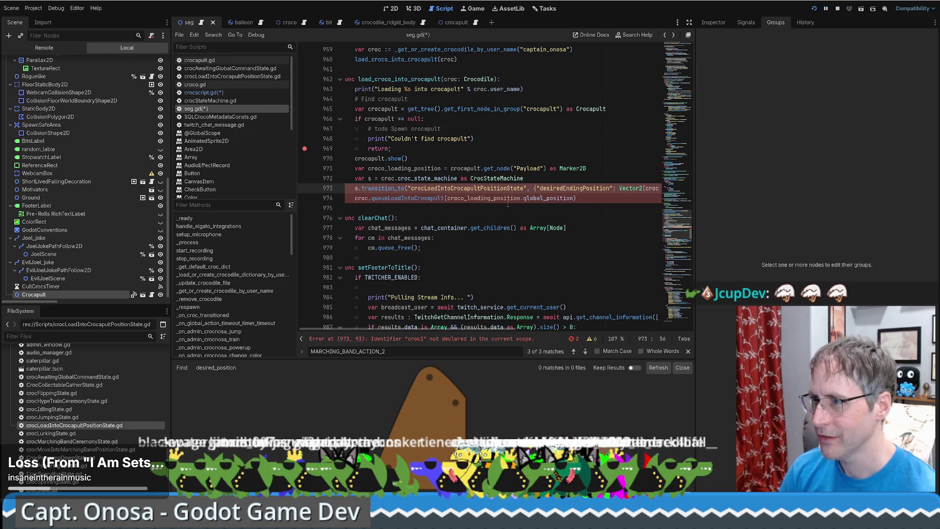
mouse_move(443, 329)
left_mouse_down()
mouse_move(545, 325)
mouse_move(467, 332)
left_mouse_up()
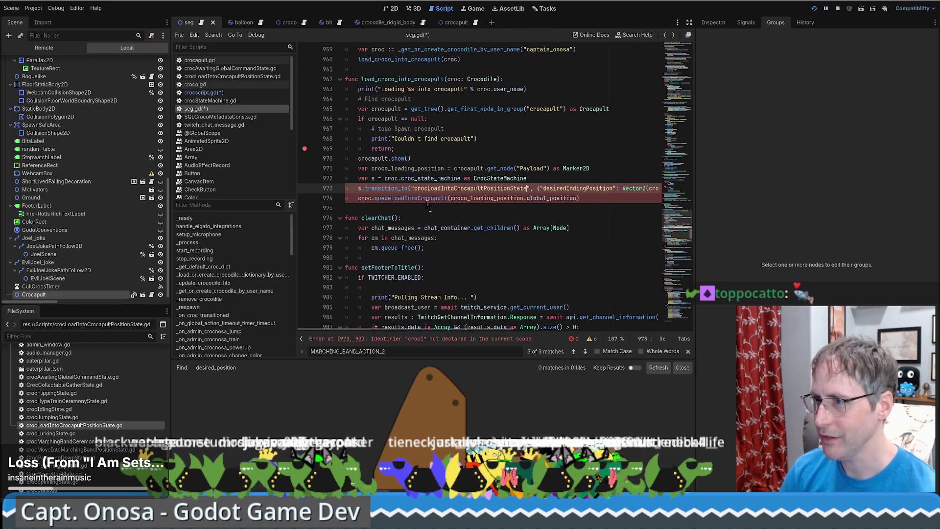
Remove the argument from the queueLoadIntoCrocapult call.
double_click(408, 168)
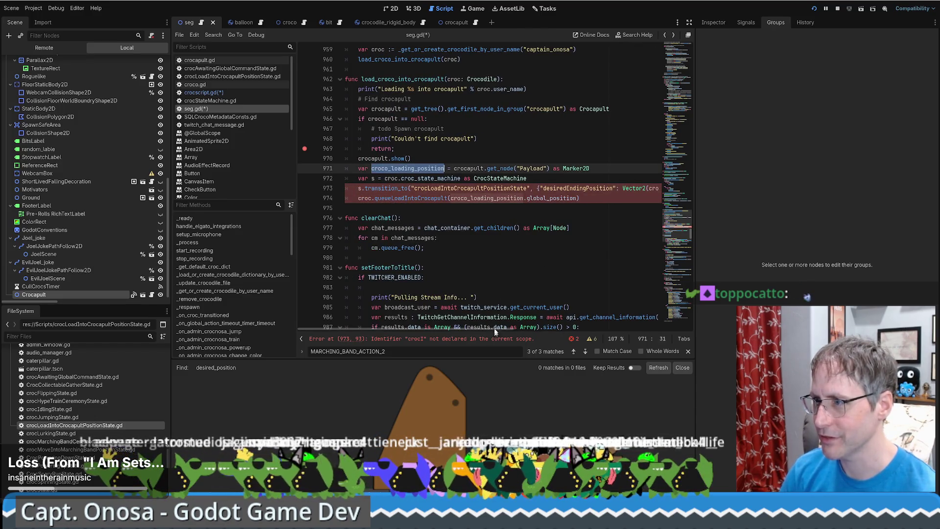
left_click(450, 198)
left_click_drag(451, 198, 580, 198)
key("ctrl+x")
Replace the Vector2 ending position with croco_loading_position.global_position.
scroll(493, 199, "right", 5)
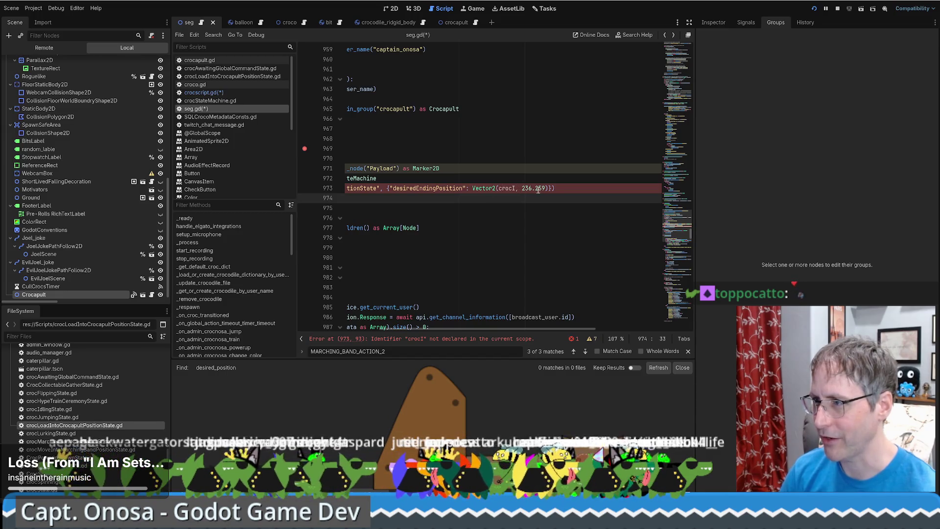
left_click_drag(549, 188, 472, 189)
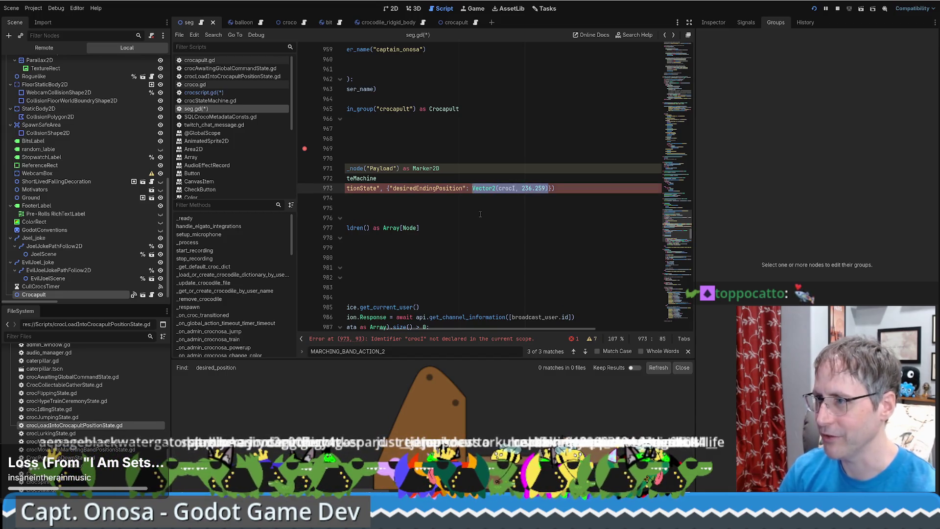
key("BackSpace")
key("Home")
key("End")
key("Left")
key("Left")
type("croco_loading_position.global_position")
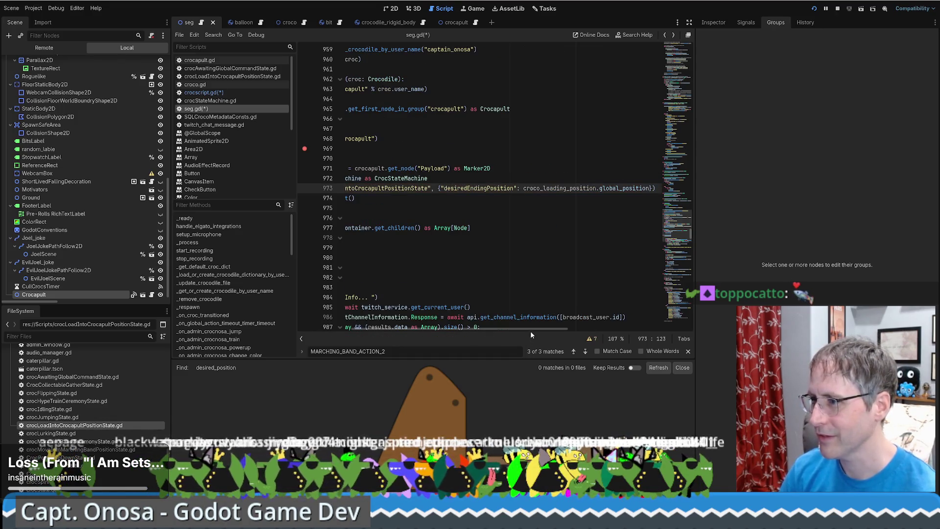
left_click_drag(533, 330, 450, 329)
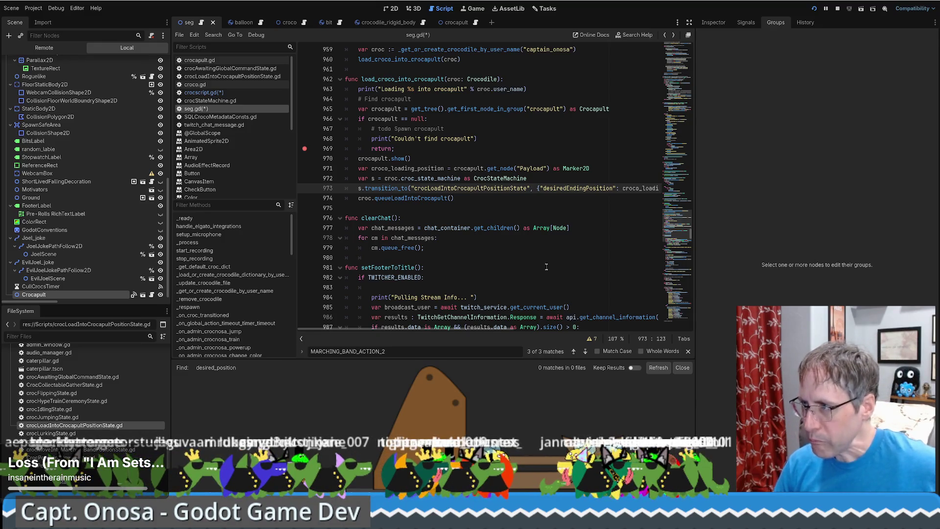
Review the new ending-position expression, then open queueLoadIntoCrocapult's definition in crocscript.gd.
scroll(547, 266, "up", 1)
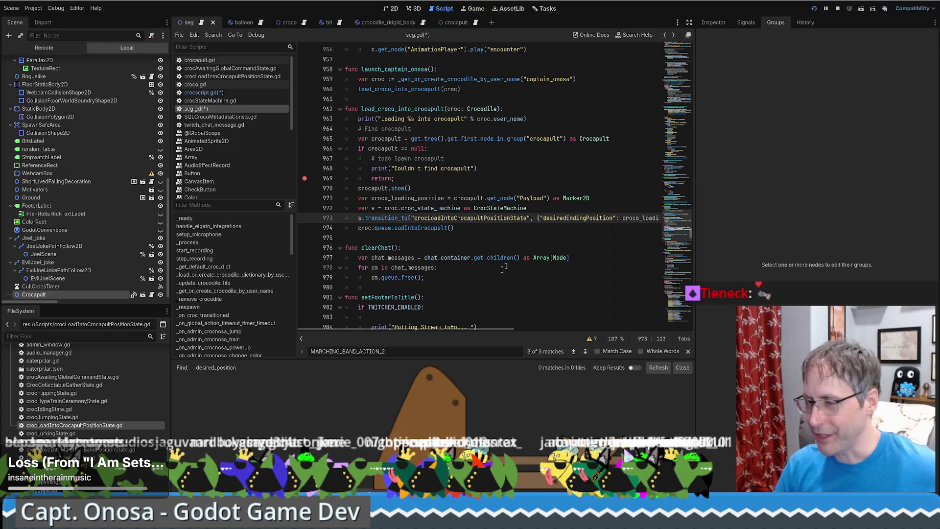
mouse_move(463, 327)
left_mouse_down()
mouse_move(522, 327)
mouse_move(389, 330)
left_mouse_up()
left_click(618, 226)
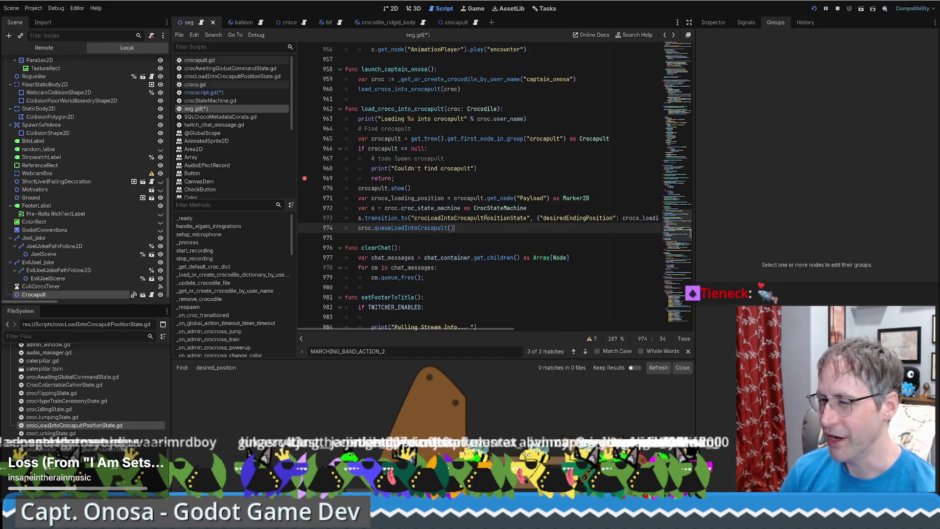
mouse_move(485, 218)
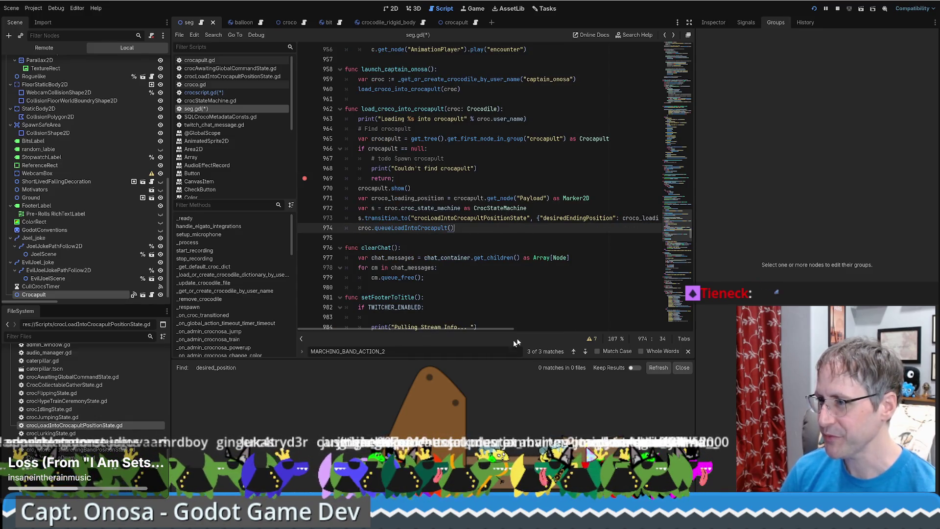
left_click_drag(477, 328, 556, 329)
left_click_drag(479, 218, 607, 218)
left_click_drag(538, 329, 461, 329)
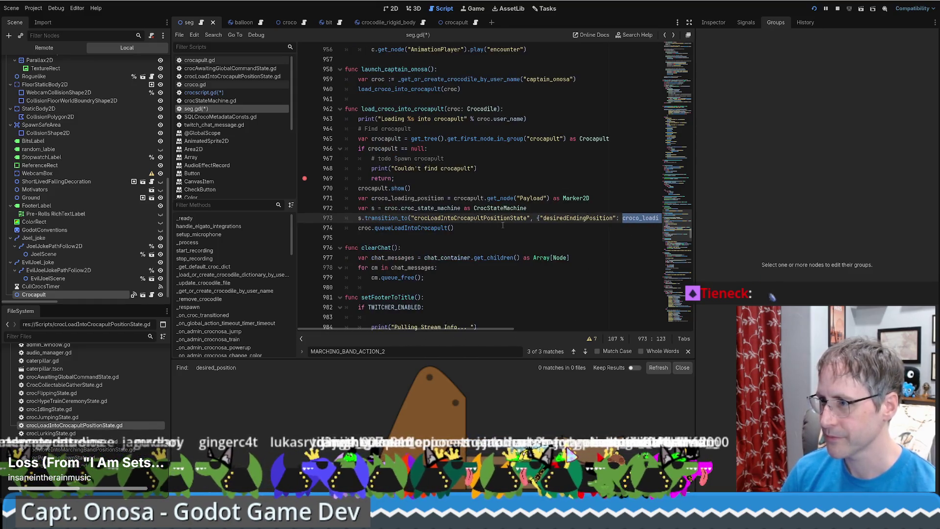
left_click(451, 228)
left_click(433, 229, "ctrl")
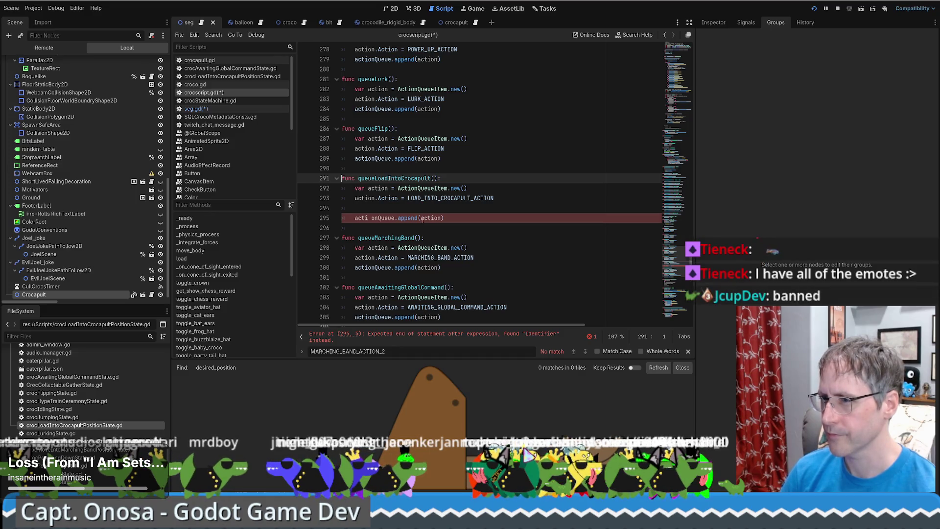
Undo the stray space in actionQueue on line 295 and save both scripts.
key("ctrl+z")
key("ctrl+z")
key("ctrl+s")
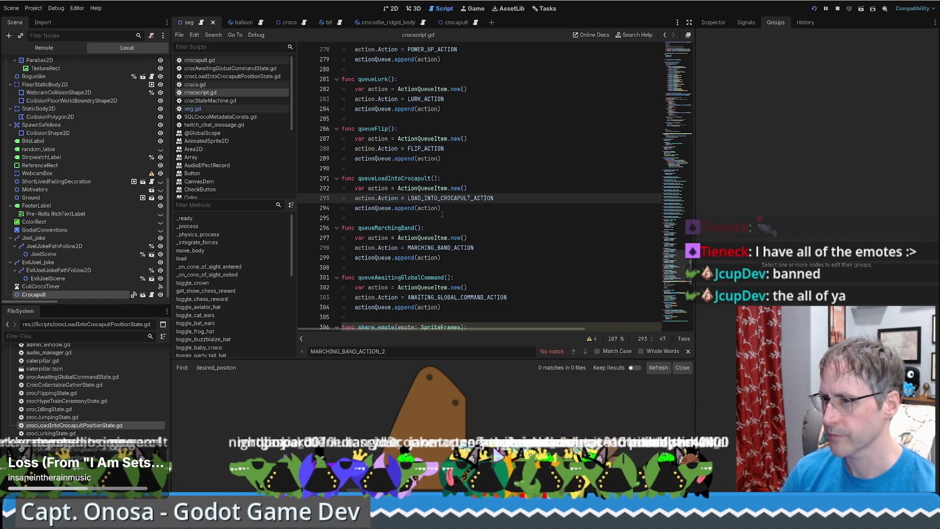
scroll(443, 214, "down", 1)
key("alt+Left")
key("alt+Right")
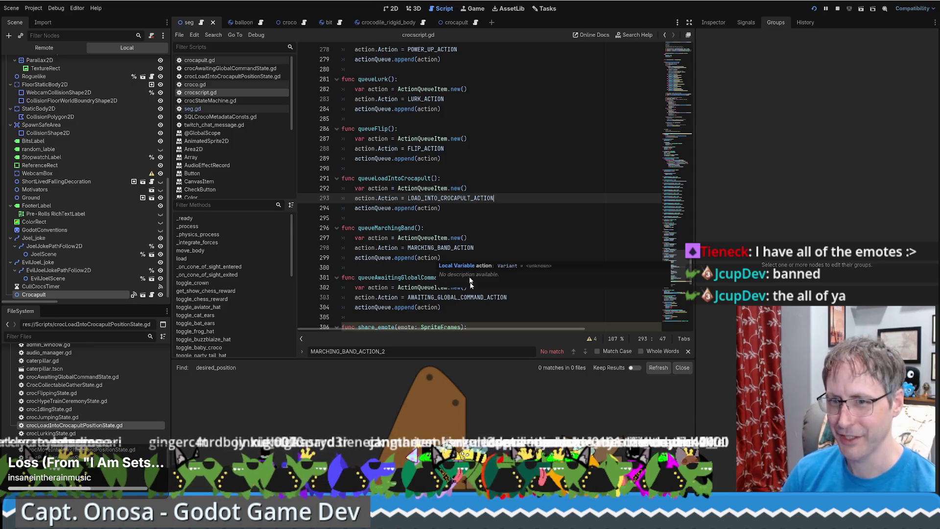
Inspect the now-empty line 295, then return to load_croco_into_crocapult in seg.gd.
scroll(104, 436, "up", 2)
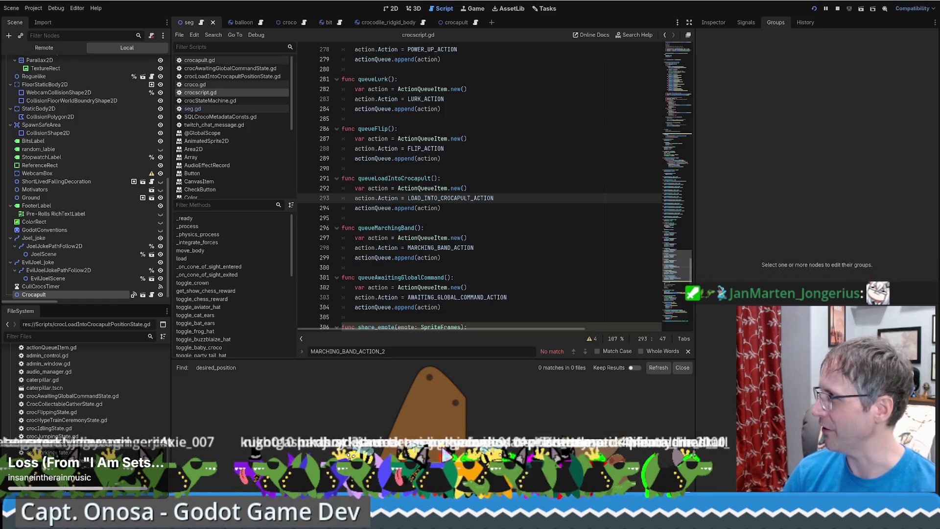
left_click(456, 214)
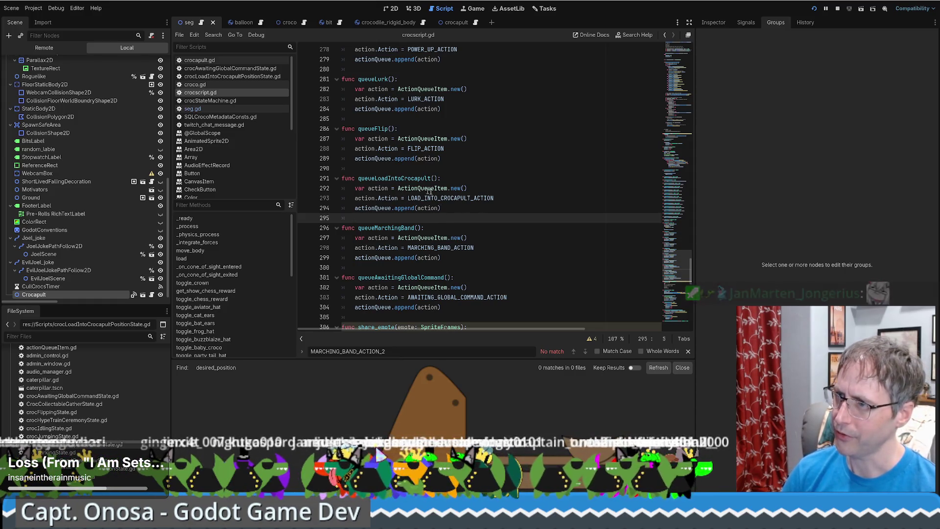
mouse_move(458, 198)
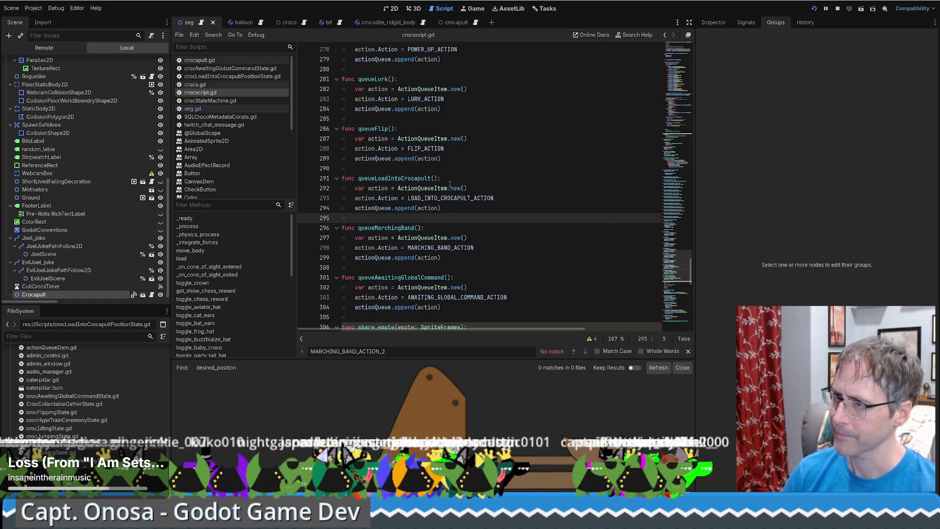
key("alt+Left")
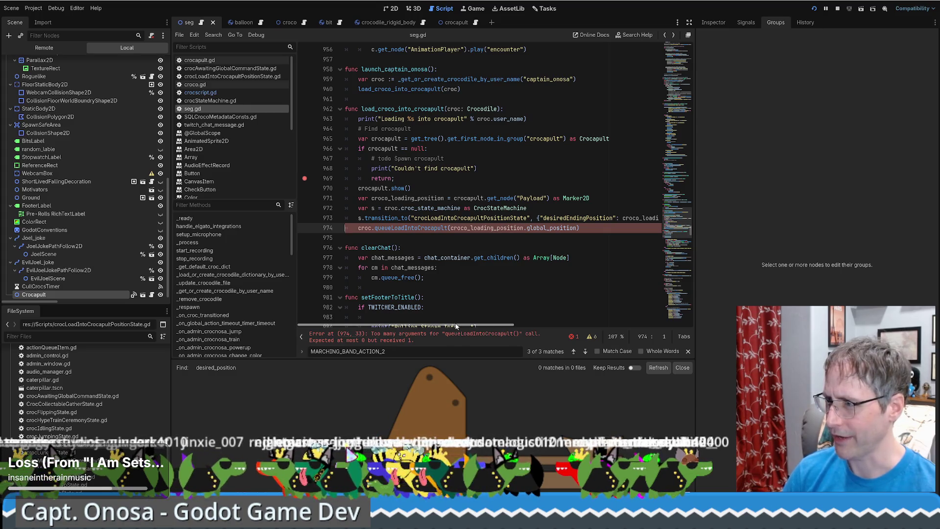
Switch to the browser's Twitch Inspector stream stats and show them full screen.
scroll(462, 326, "right", 1)
scroll(461, 325, "right", 3)
scroll(445, 326, "left", 4)
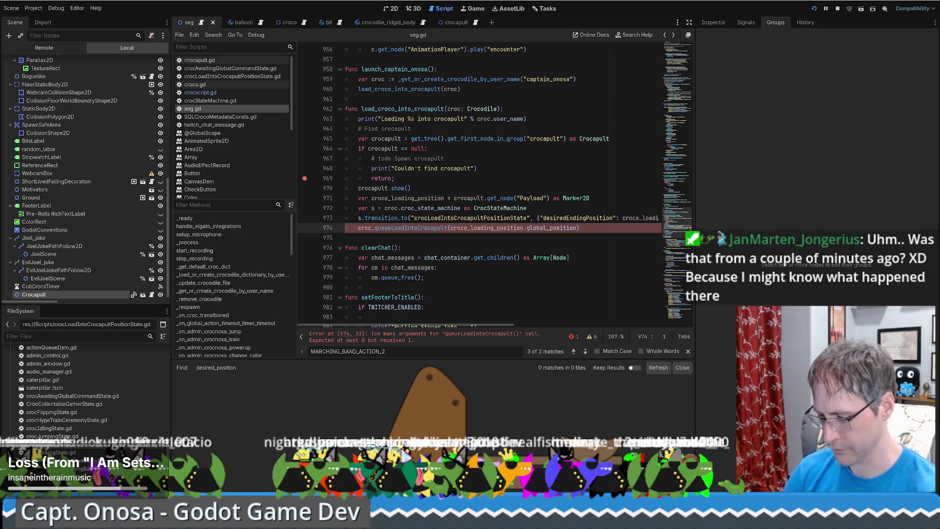
key("alt+Tab")
key("F11")
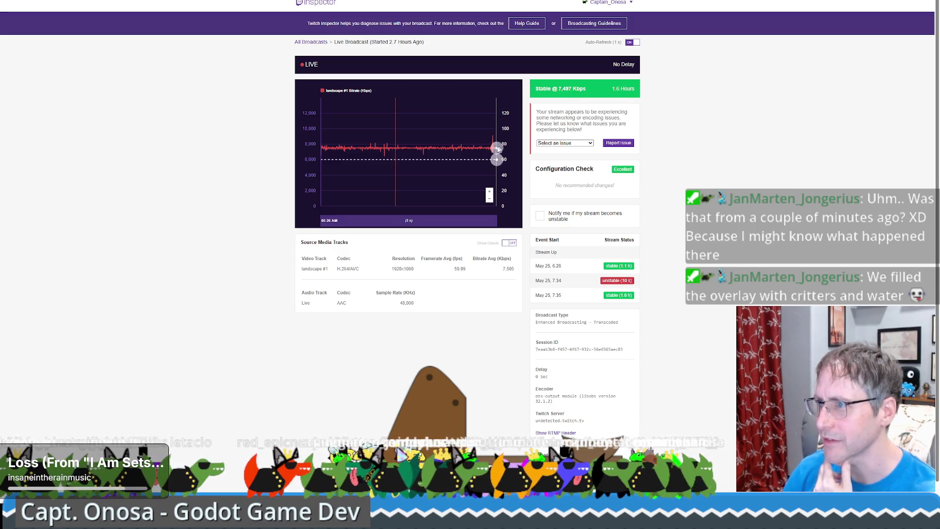
Check the stream is stable, then take Twitch Inspector out of full screen.
mouse_move(493, 147)
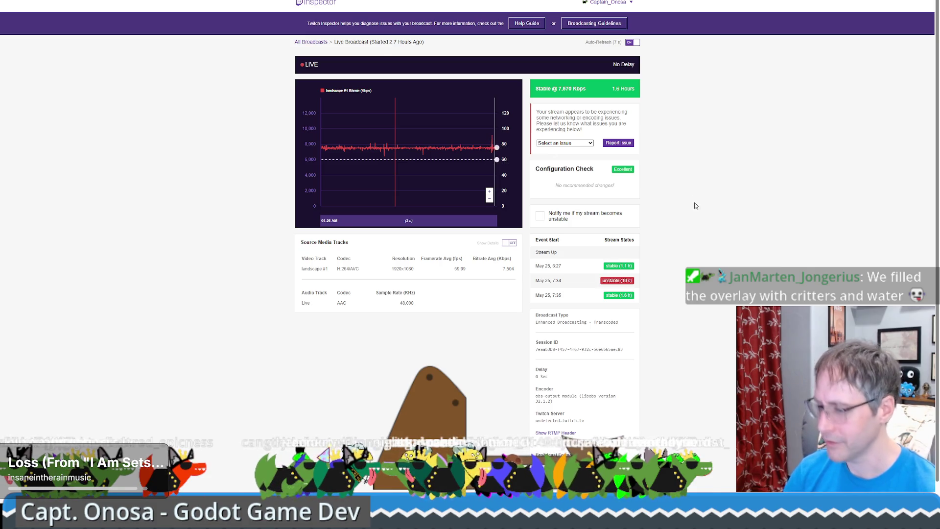
key("F11")
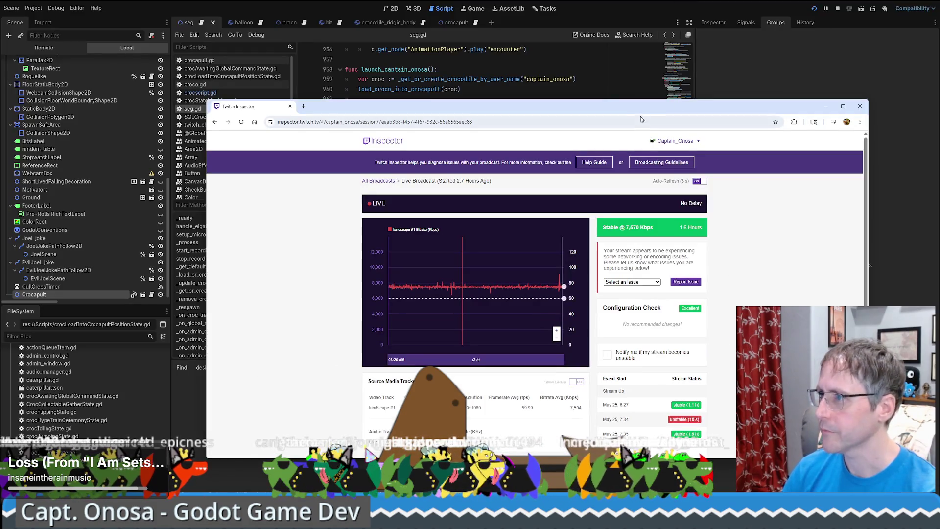
key("super+Down")
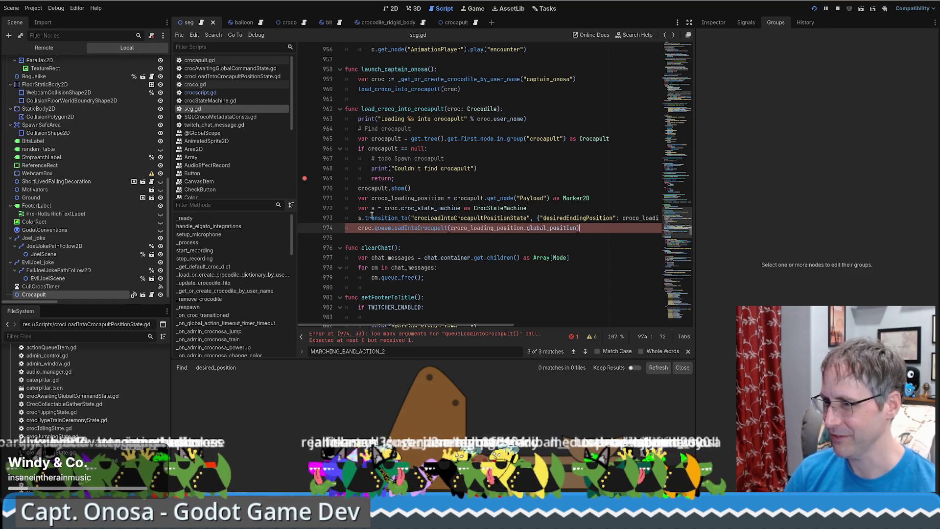
left_click_drag(359, 218, 543, 218)
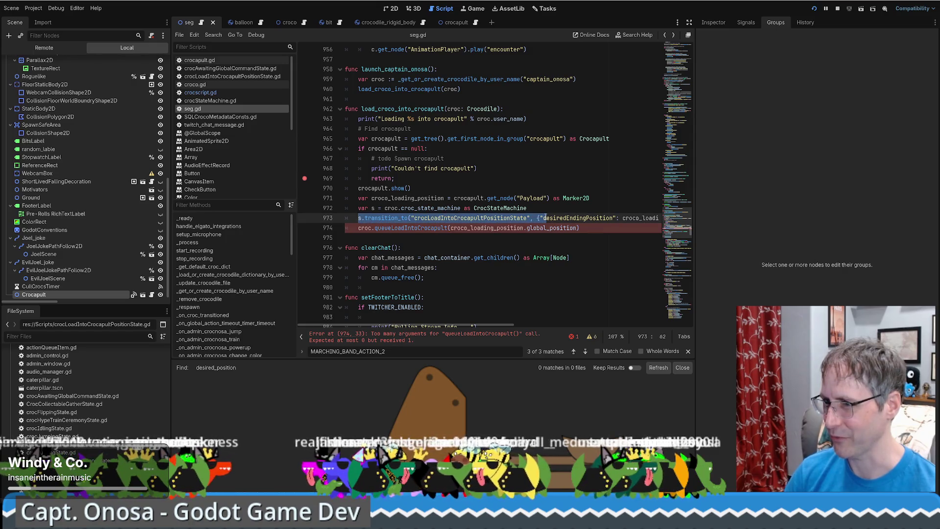
left_click(368, 220, "ctrl")
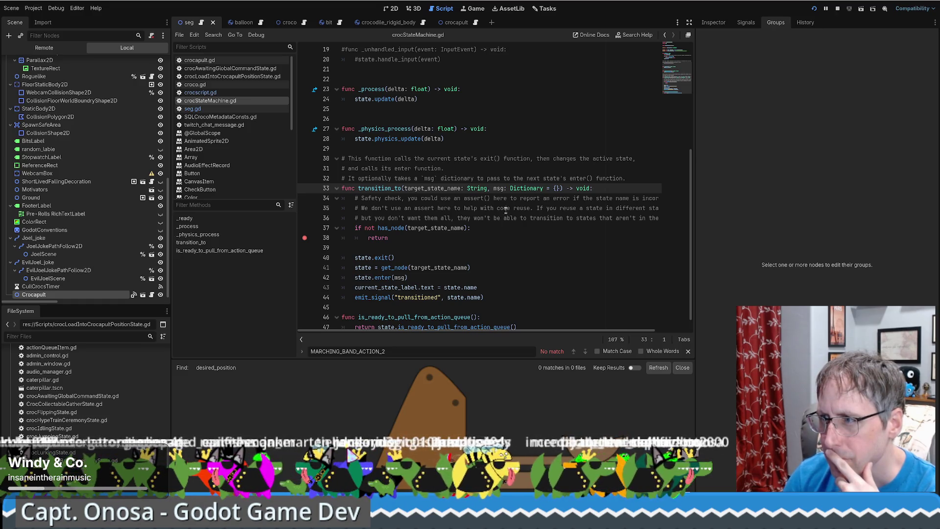
double_click(498, 188)
scroll(506, 264, "down", 1)
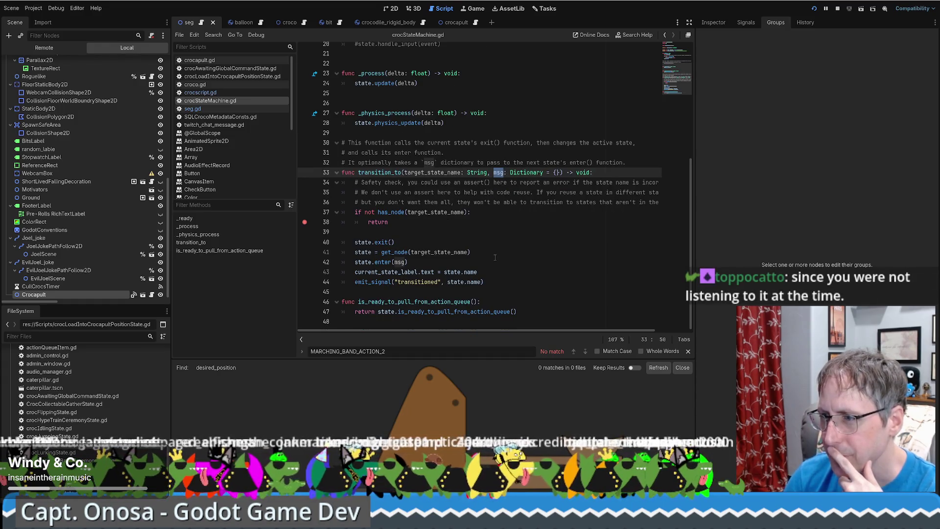
key("alt+Left")
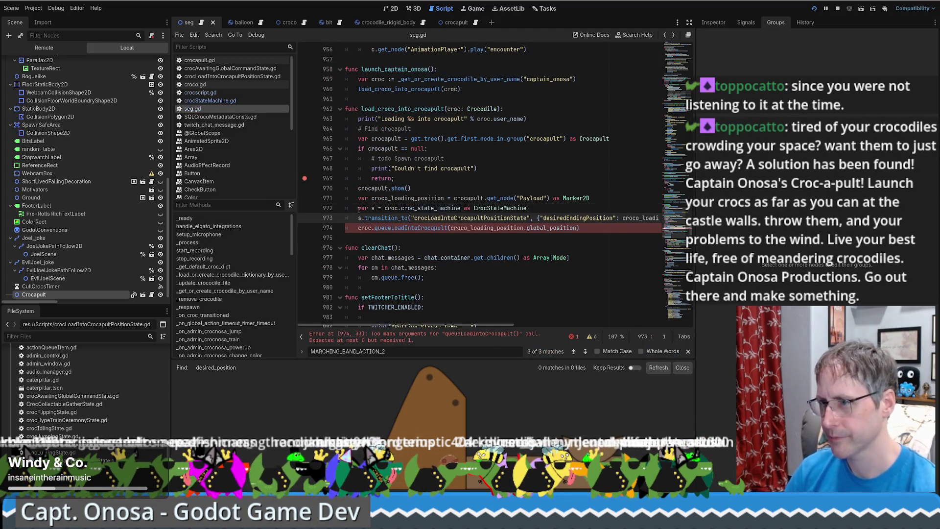
Delete the transition lines and leftover blank line, then open queueLoadIntoCrocapult's definition.
key("Up")
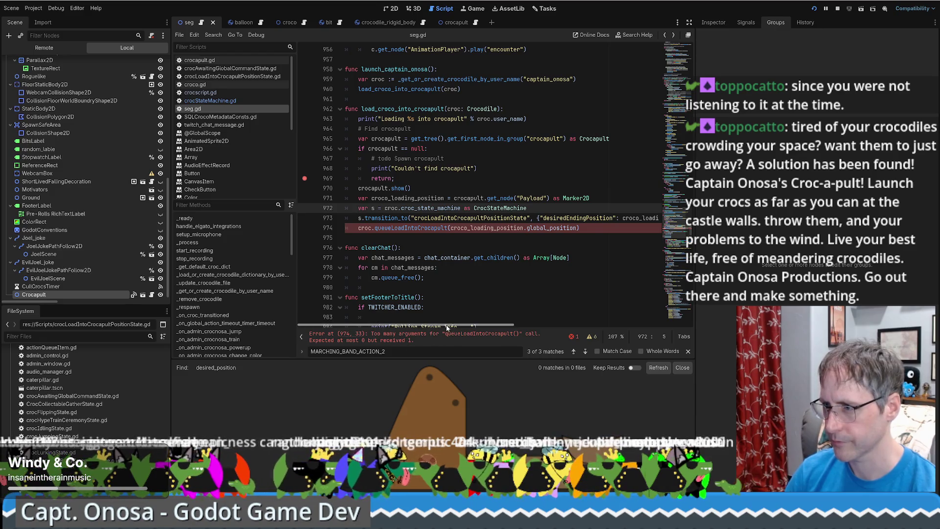
left_click_drag(588, 228, 210, 211)
key("BackSpace")
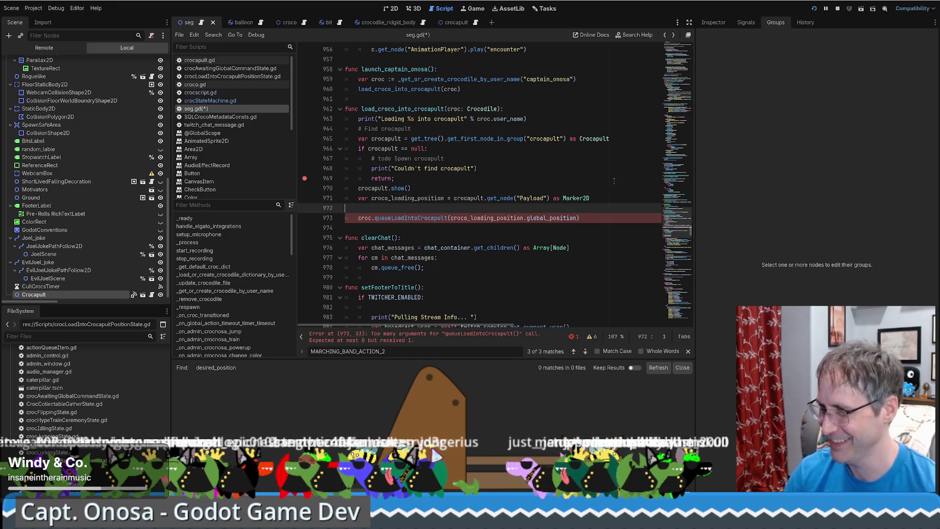
left_click(602, 199)
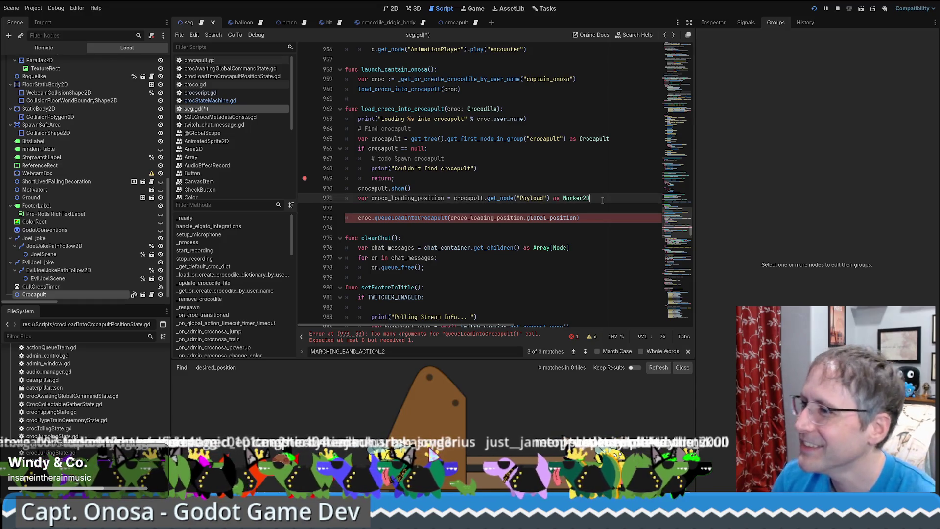
key("Delete")
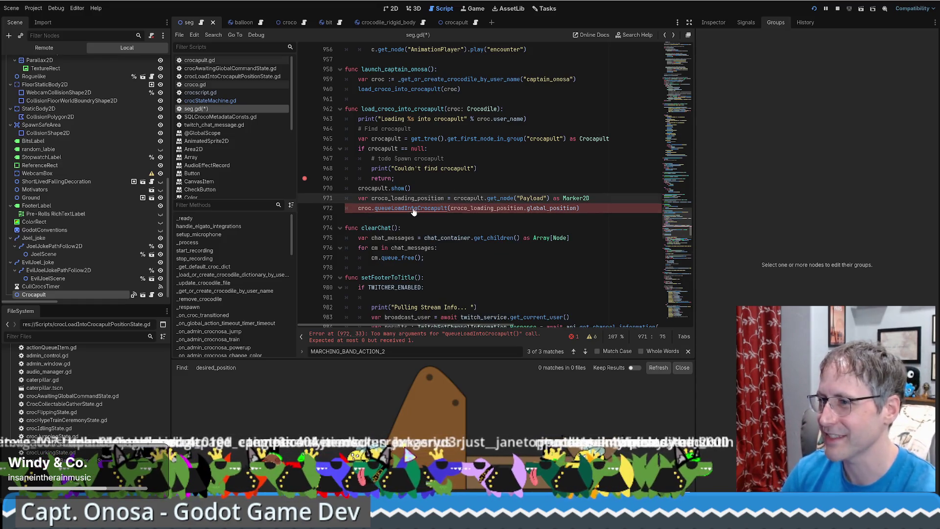
left_click(413, 209, "ctrl")
left_click(528, 208)
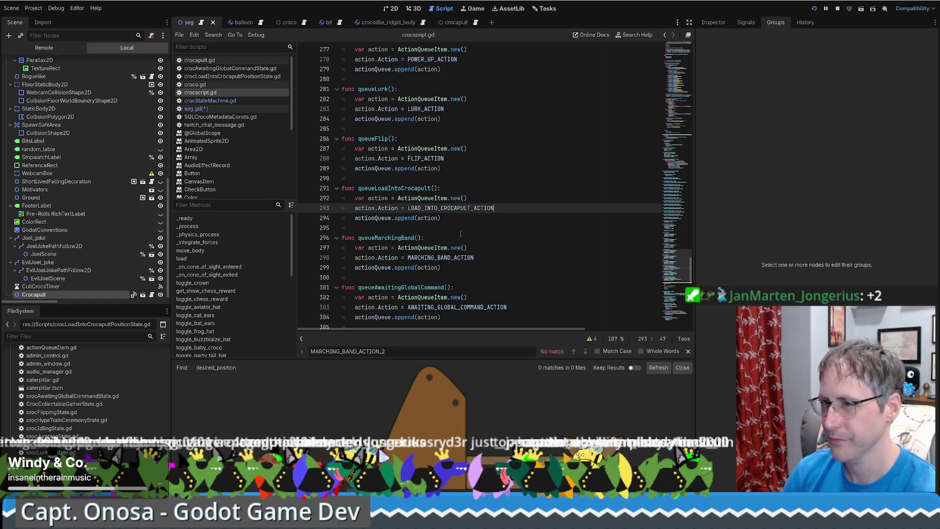
Paste the state-transition lines into queueLoadIntoCrocapult, putting var s on its own line.
scroll(527, 230, "down", 1)
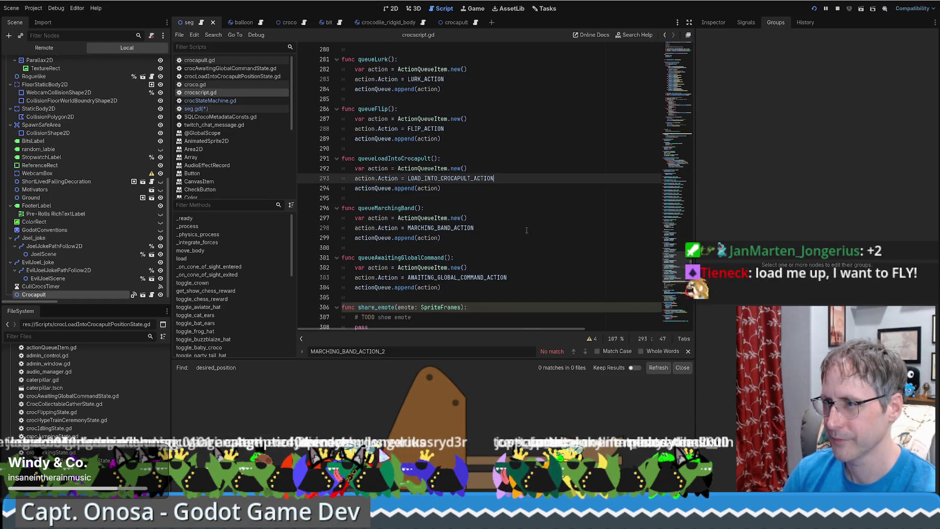
key("ctrl+v")
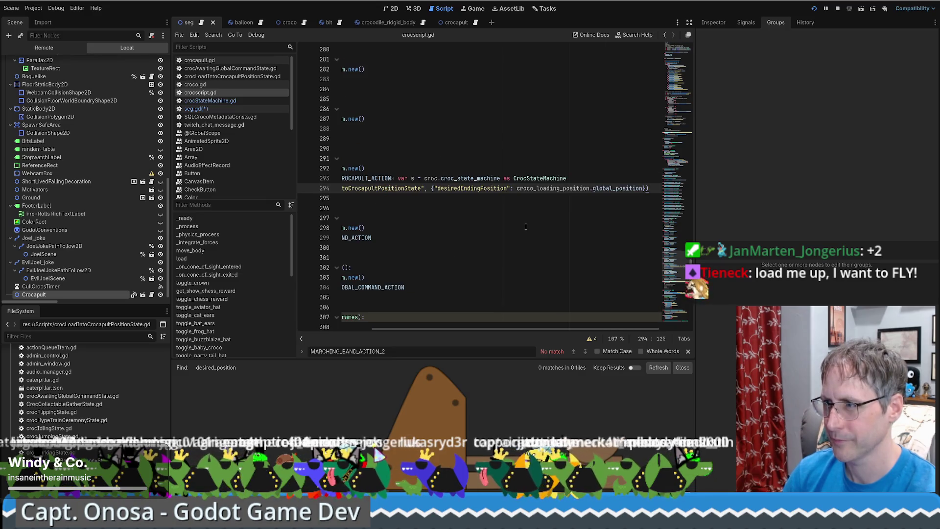
double_click(399, 190)
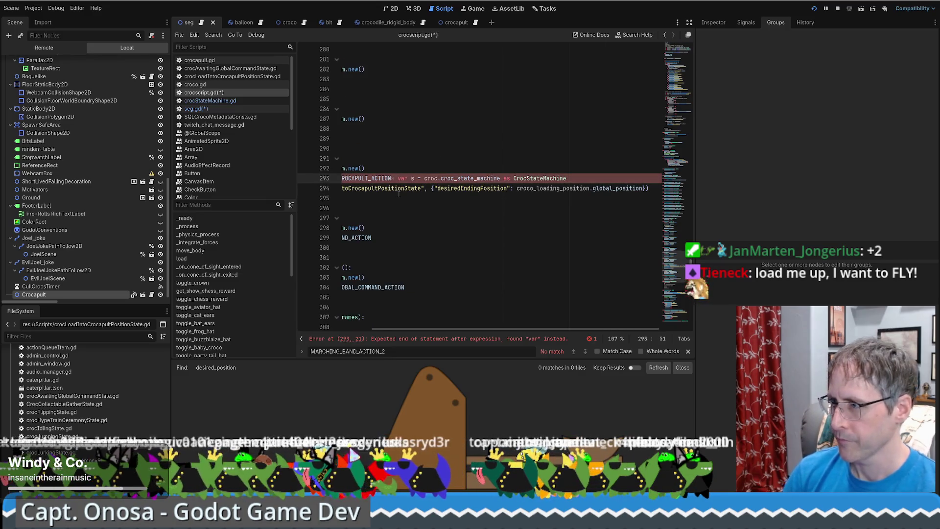
key("Return")
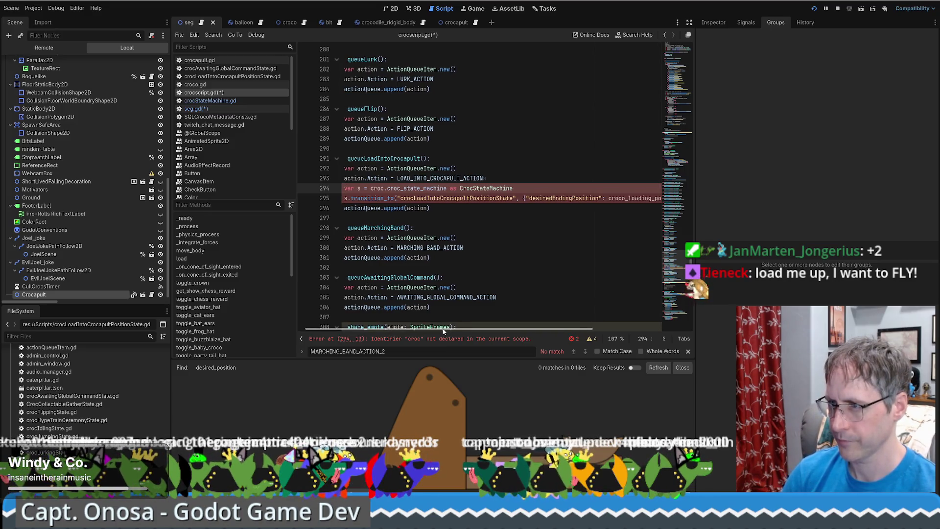
left_click_drag(443, 329, 406, 333)
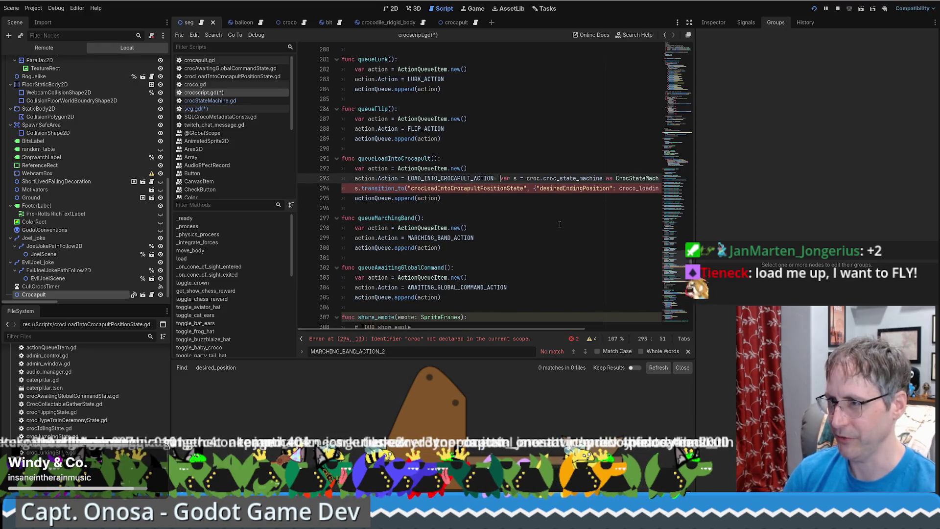
Remove the pasted lines again, save crocscript.gd, and return to the seg.gd error.
key("ctrl+shift+k")
key("ctrl+shift+k")
key("ctrl+s")
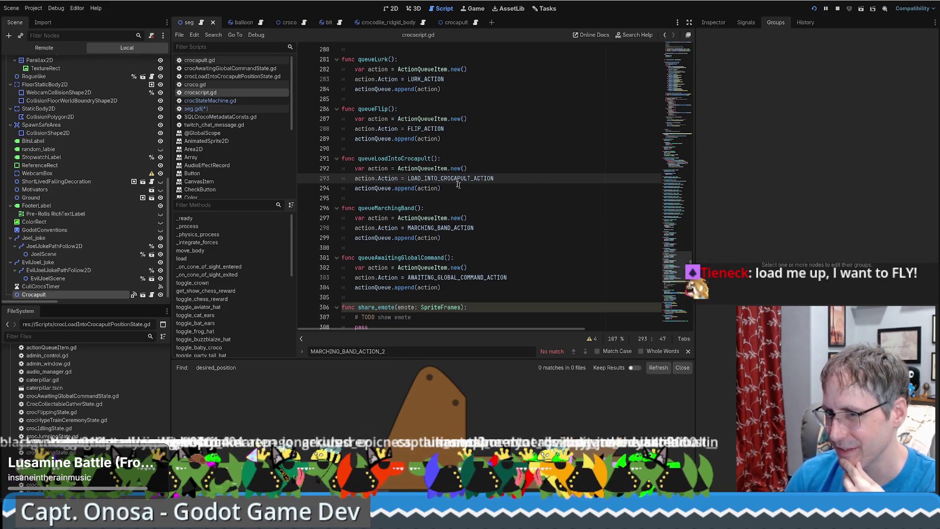
mouse_move(451, 179)
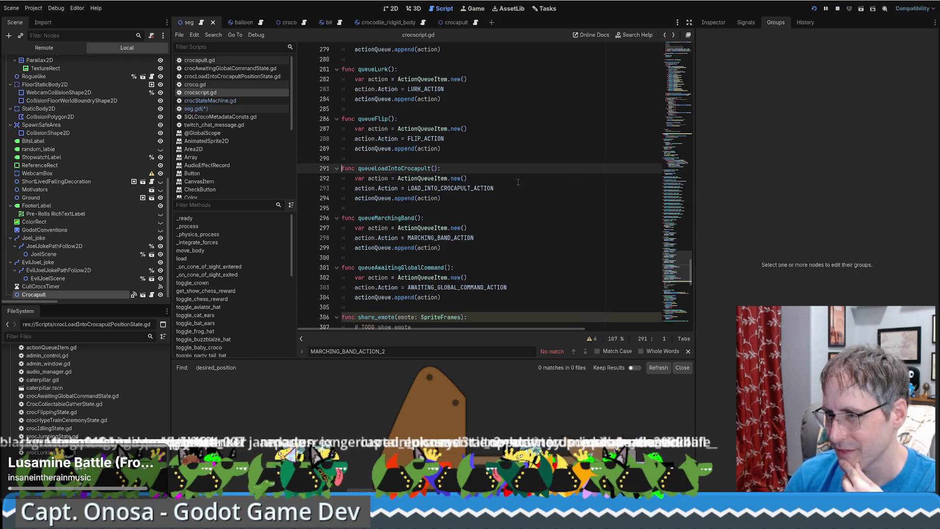
key("ctrl+s")
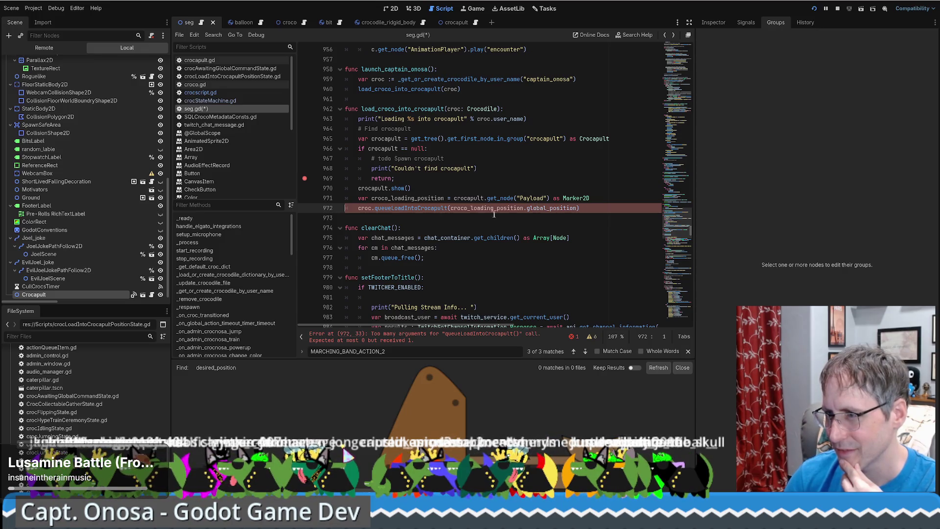
key("alt+Left")
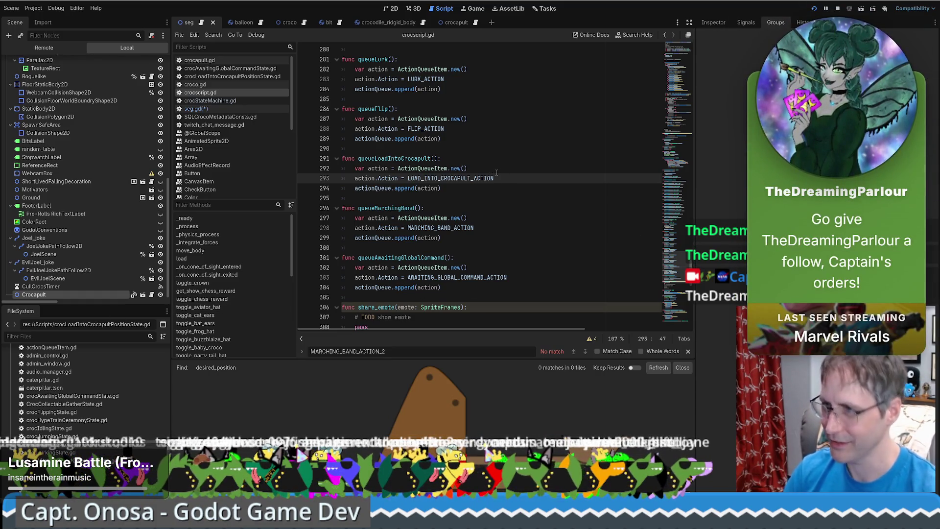
left_click(474, 188)
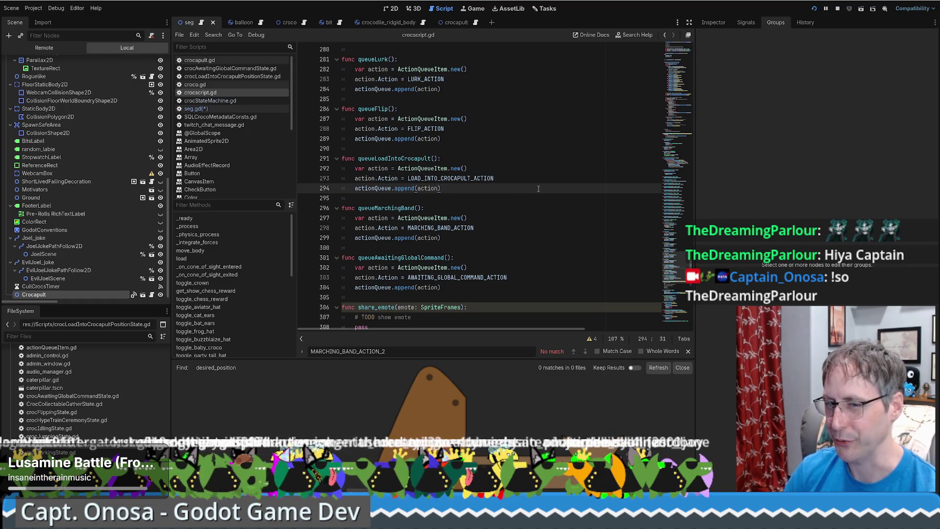
scroll(544, 239, "up", 2)
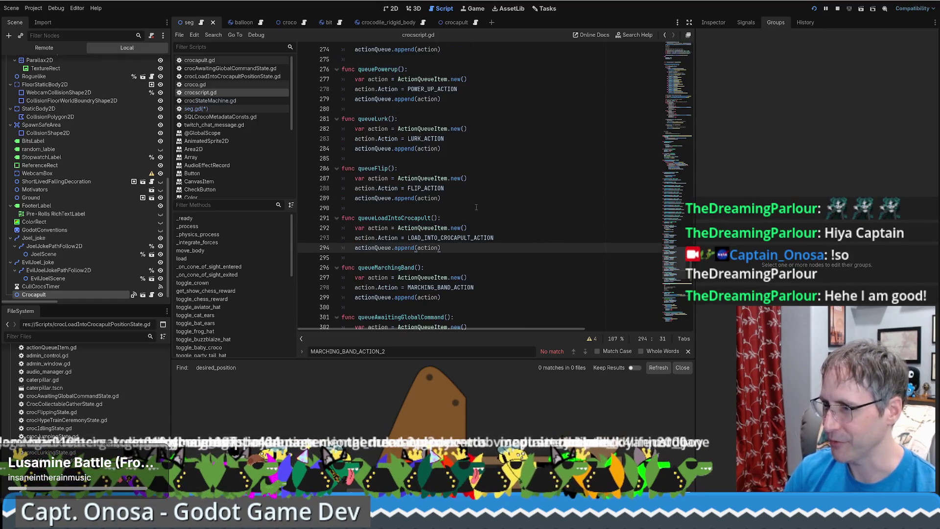
scroll(480, 201, "down", 3)
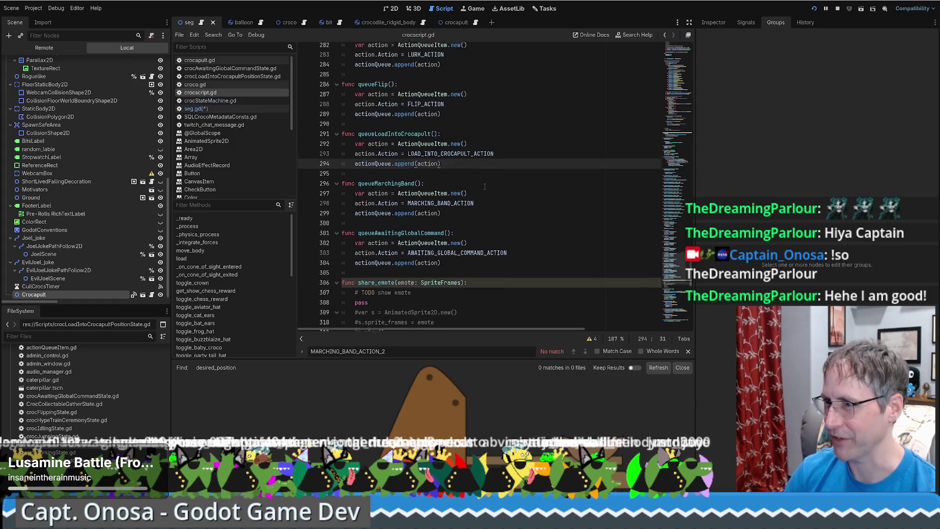
scroll(485, 186, "up", 3)
left_click(455, 210)
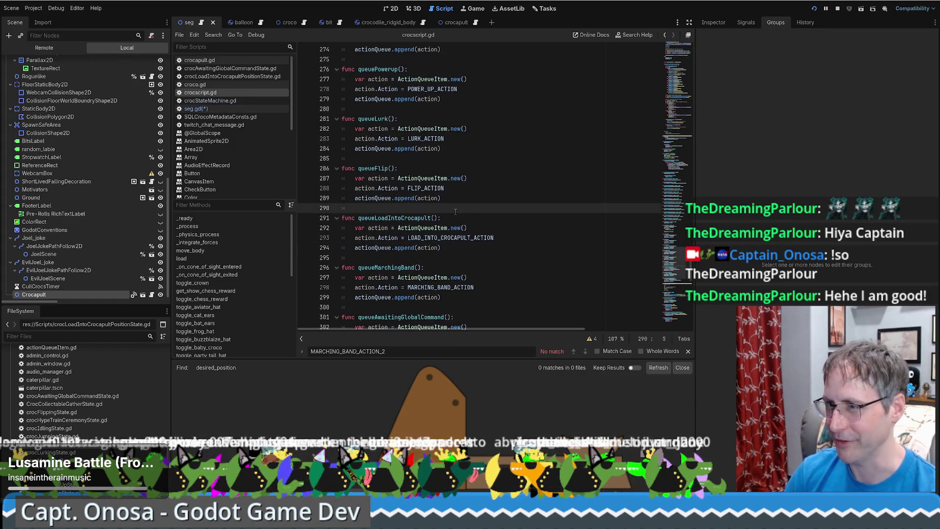
key("BackSpace")
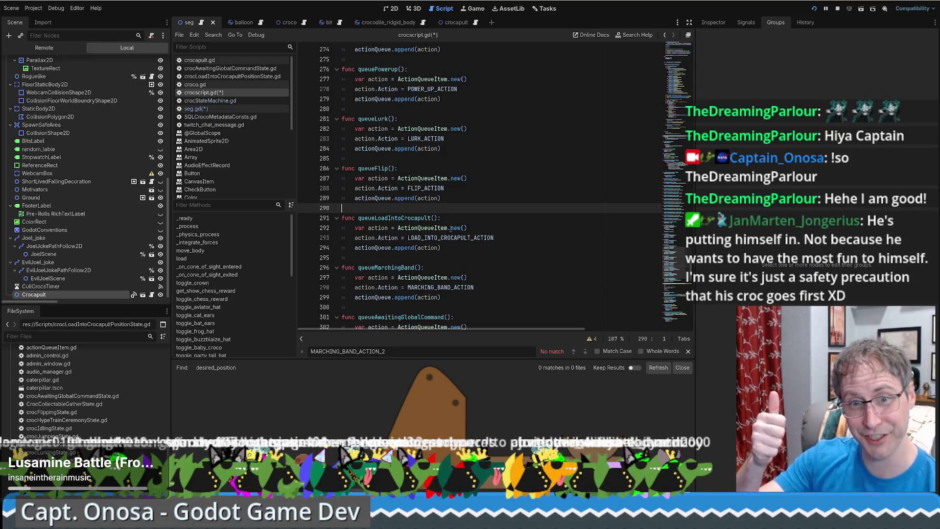
left_click(436, 256)
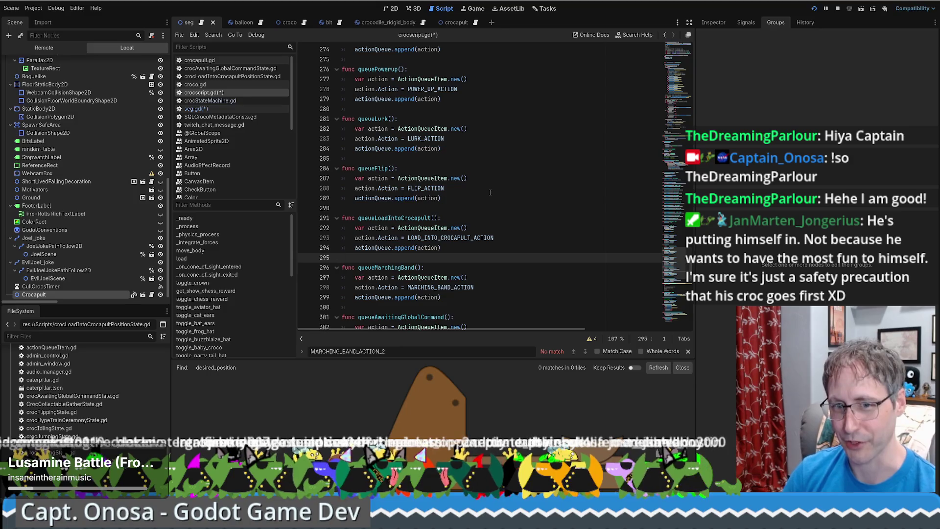
scroll(510, 212, "down", 1)
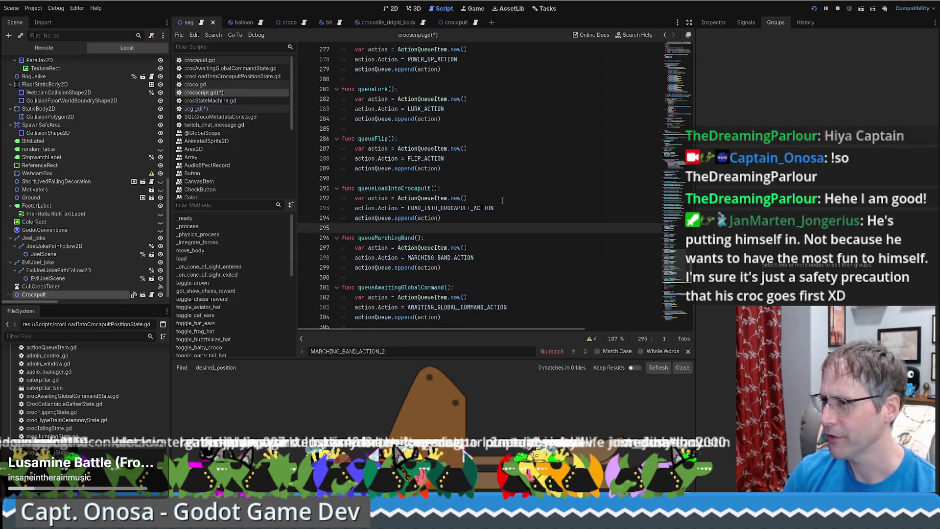
left_click(476, 220)
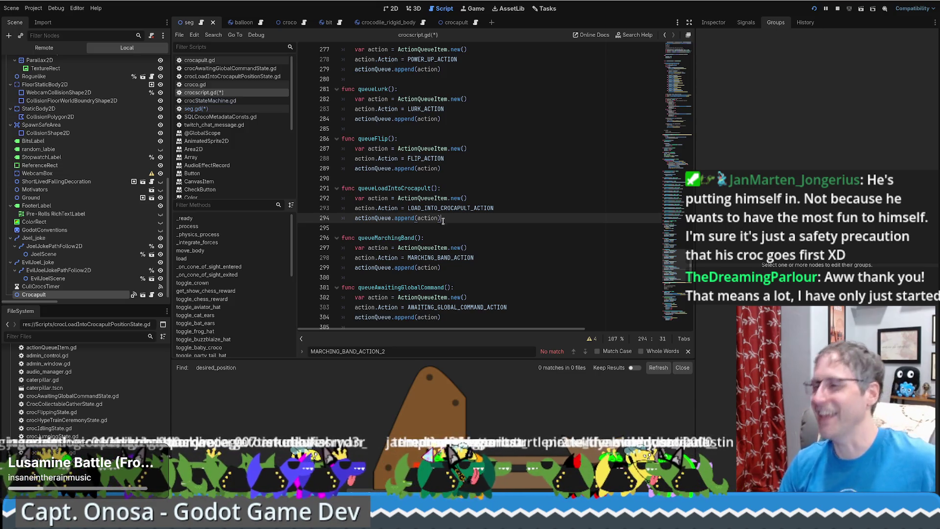
scroll(460, 220, "down", 2)
scroll(461, 218, "up", 1)
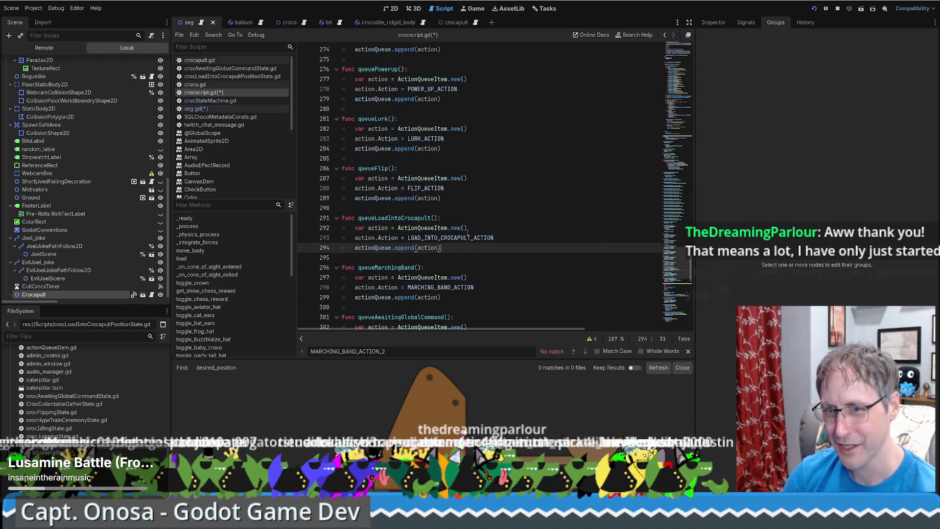
scroll(512, 252, "down", 1)
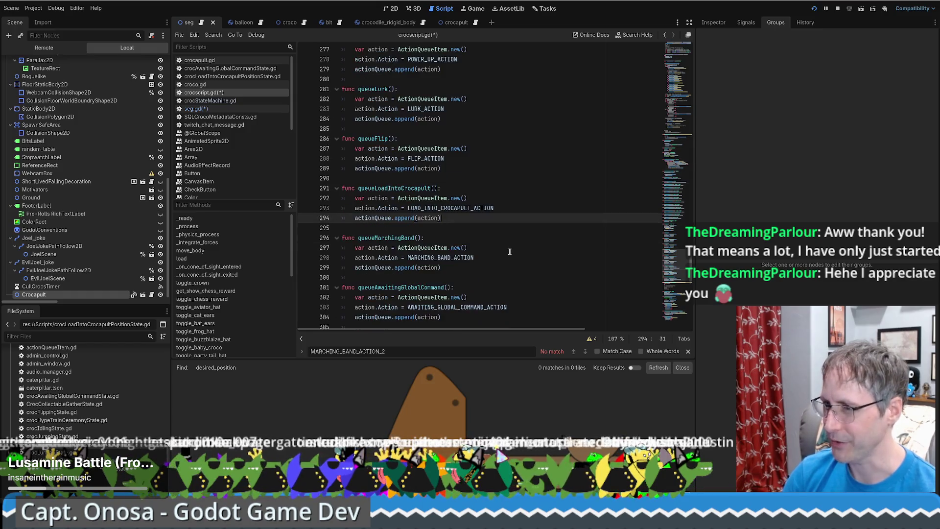
double_click(448, 208)
left_click(451, 208)
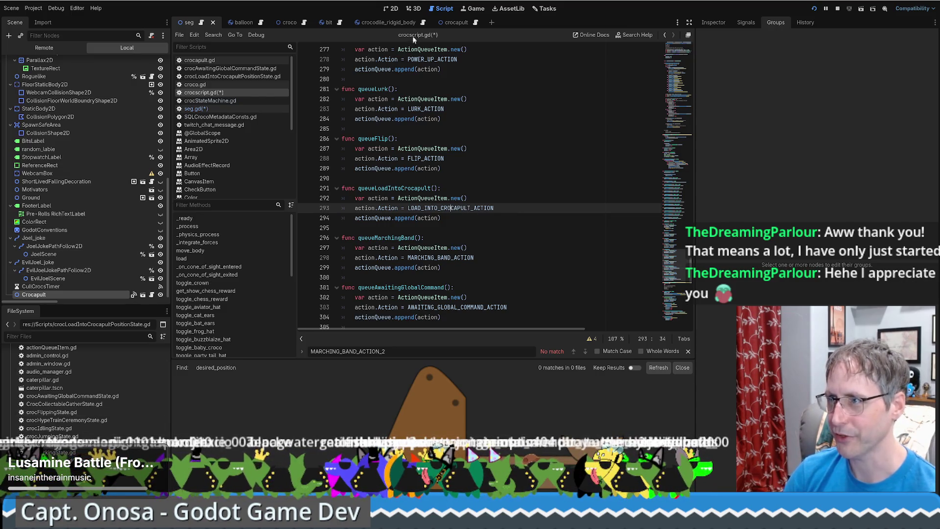
scroll(68, 161, "up", 10)
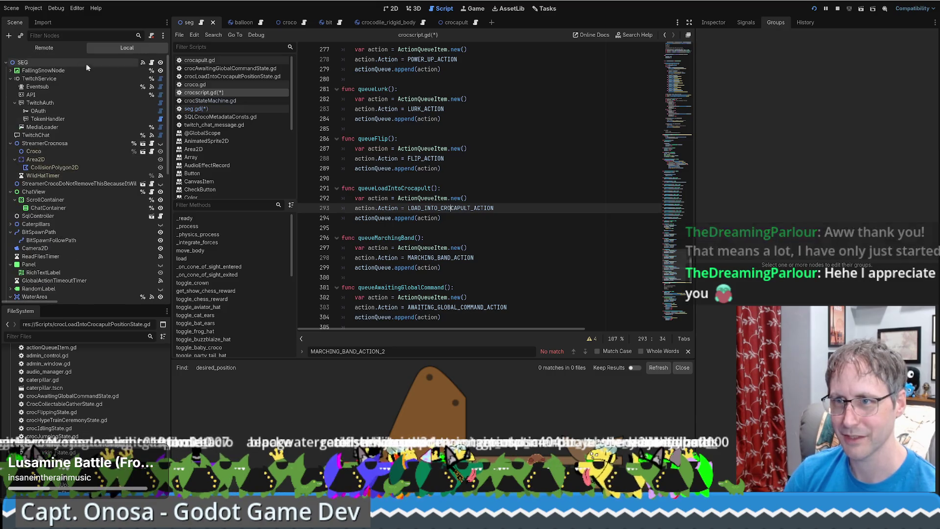
Open the crocodile_ridgid_body scene and select the CrocLoadIntoCrocapultPositionState node.
left_click(395, 23)
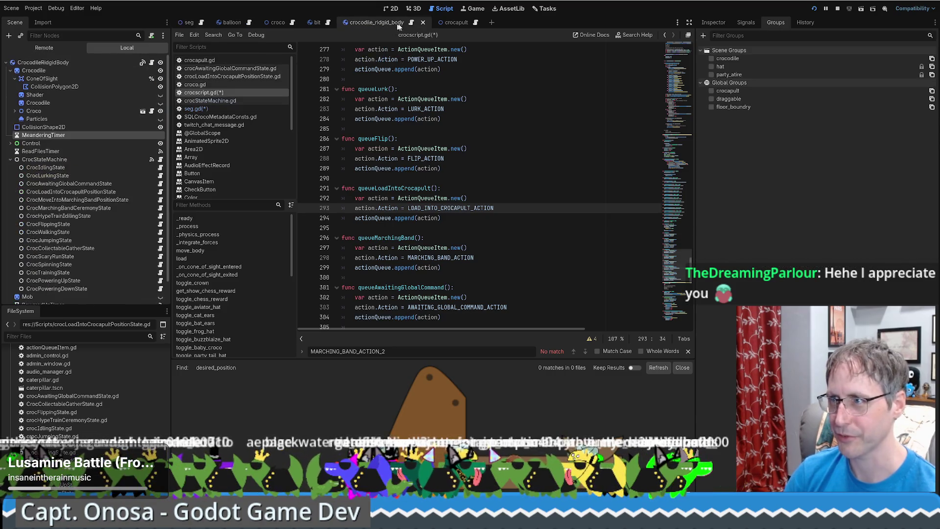
scroll(78, 191, "down", 1)
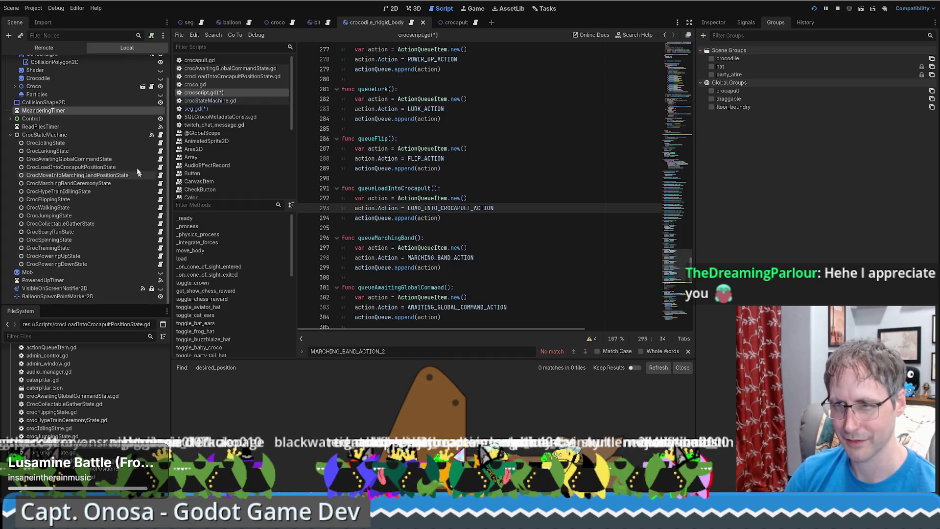
mouse_move(91, 167)
left_mouse_down()
mouse_move(518, 228)
mouse_move(505, 208)
left_mouse_up()
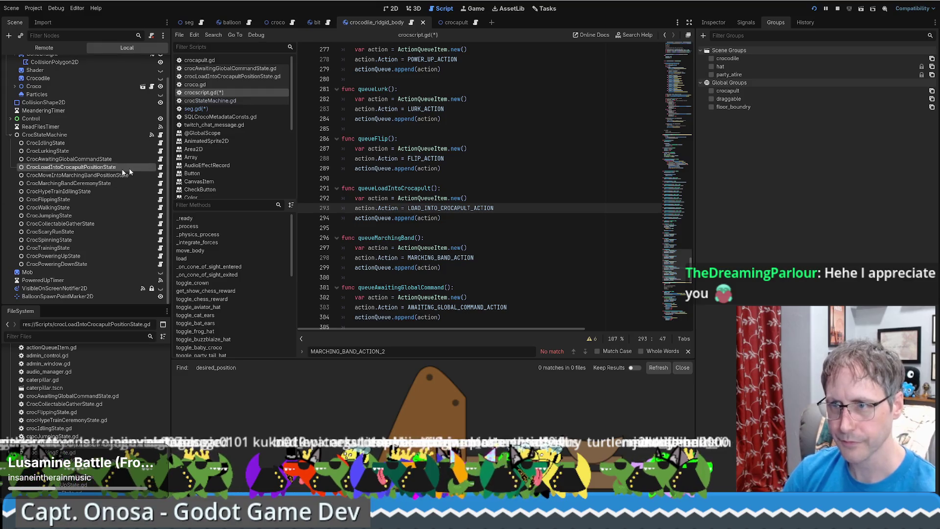
right_click(127, 167)
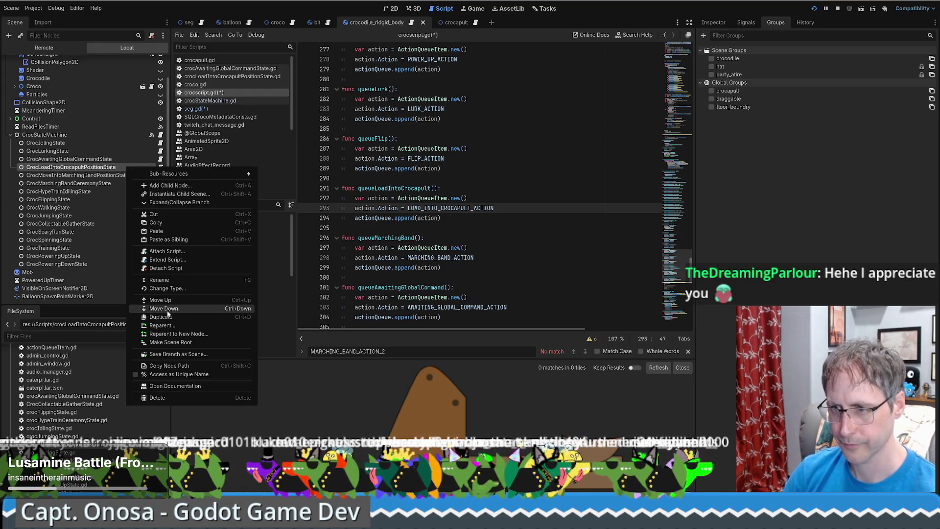
left_click(689, 102)
left_click(683, 57)
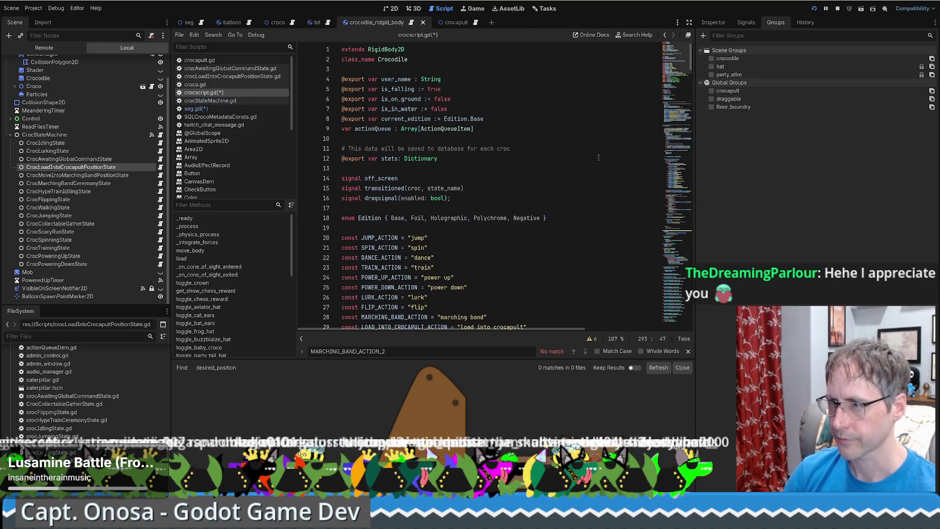
scroll(595, 161, "down", 5)
left_click(520, 234)
key("Return")
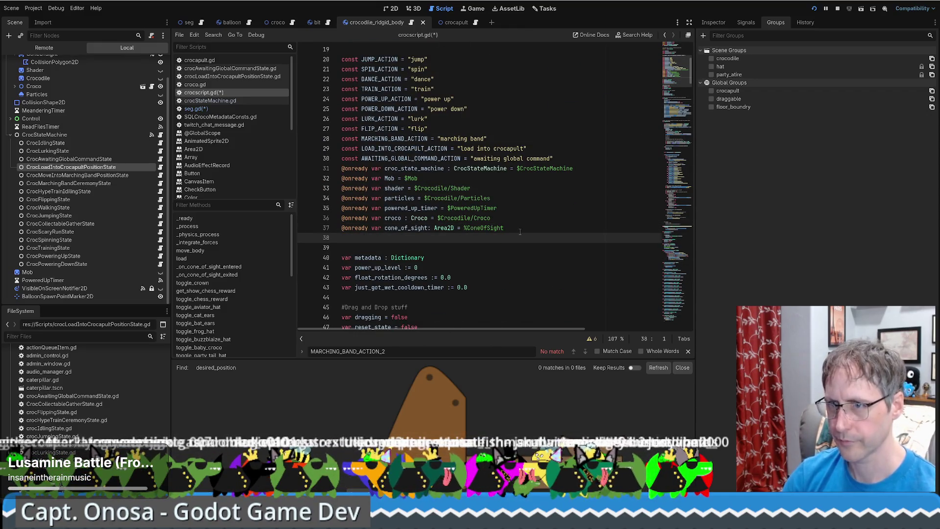
left_click_drag(105, 169, 440, 239)
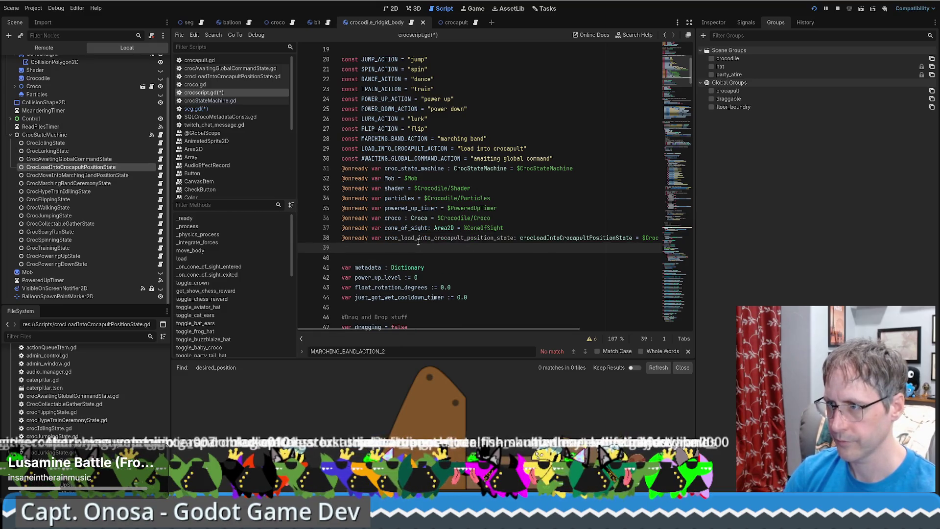
Start a new line in queueLoadIntoCrocapult with the croc_load_into_crocapult_position_state reference.
key("alt+Left")
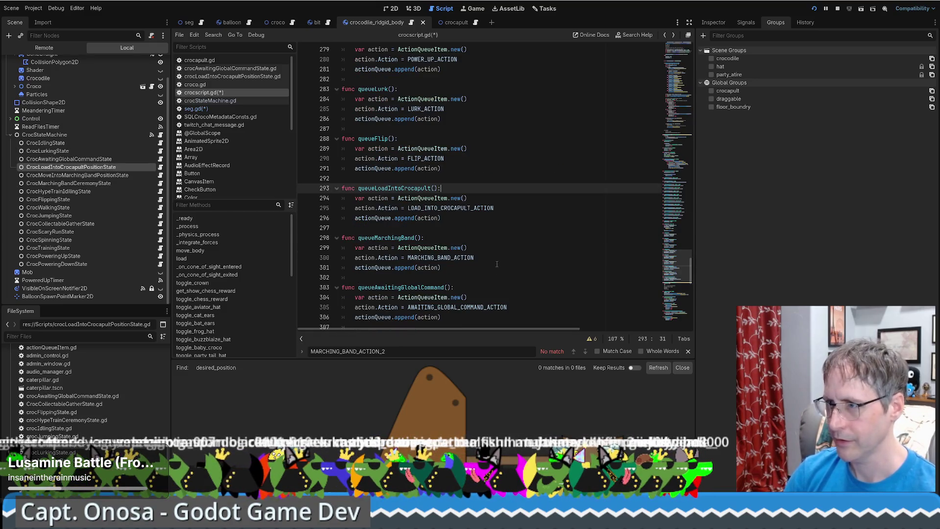
left_click(524, 212)
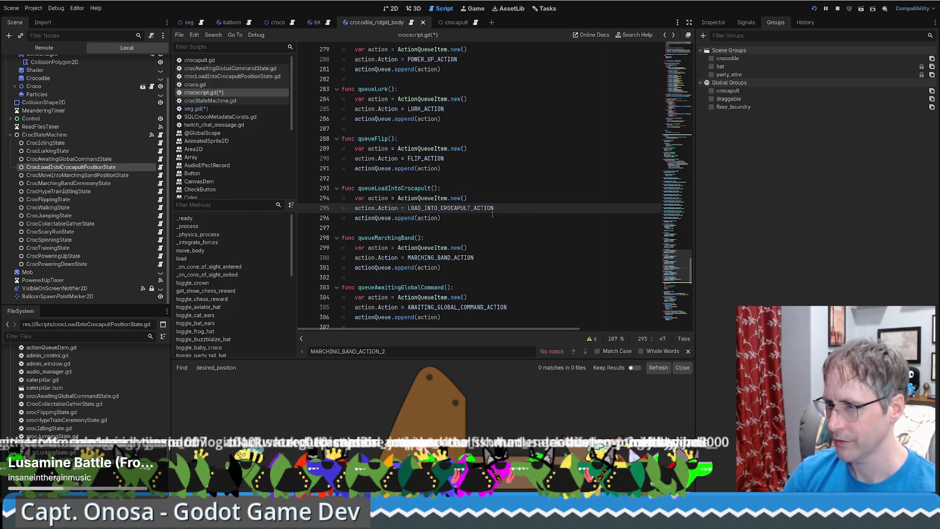
key("Return")
type("croc_load_into_crocapult_position_state")
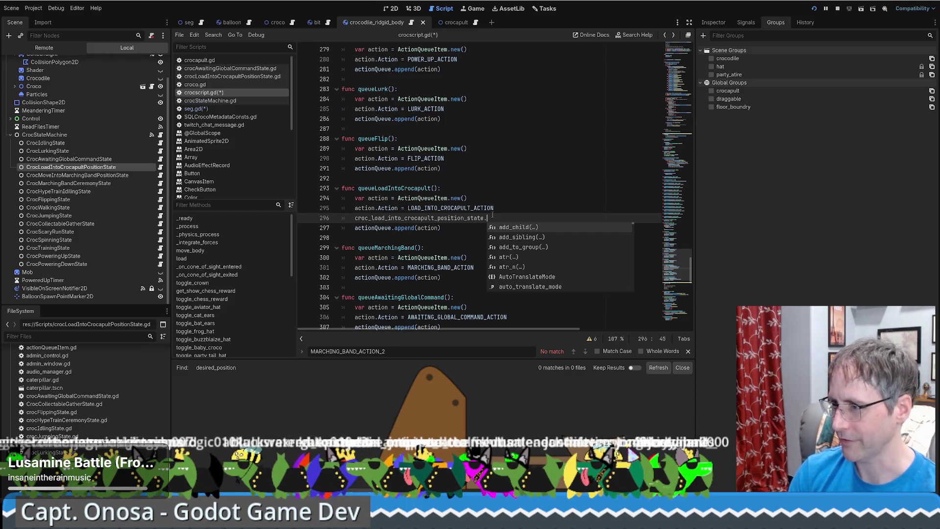
Copy desiredEndingPosition from the state class script and append it to the reference.
left_click(474, 220, "ctrl")
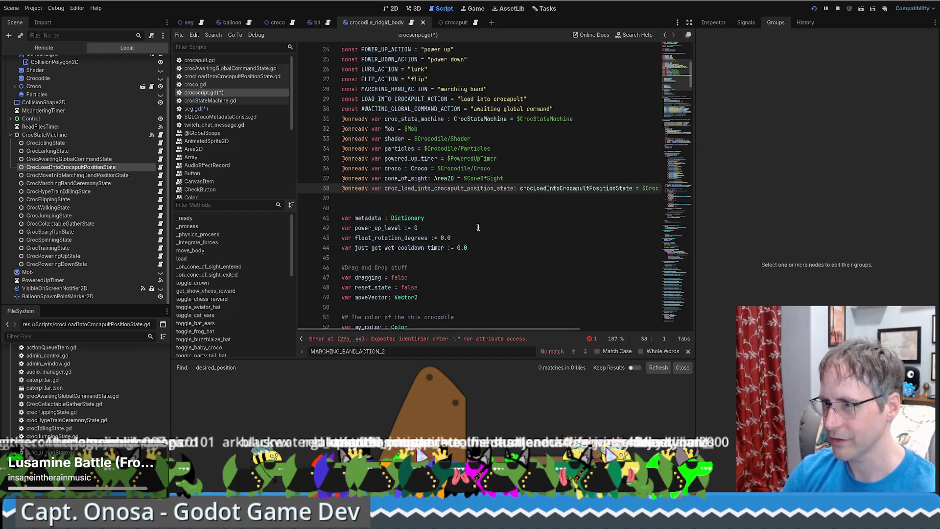
left_click(563, 188, "ctrl")
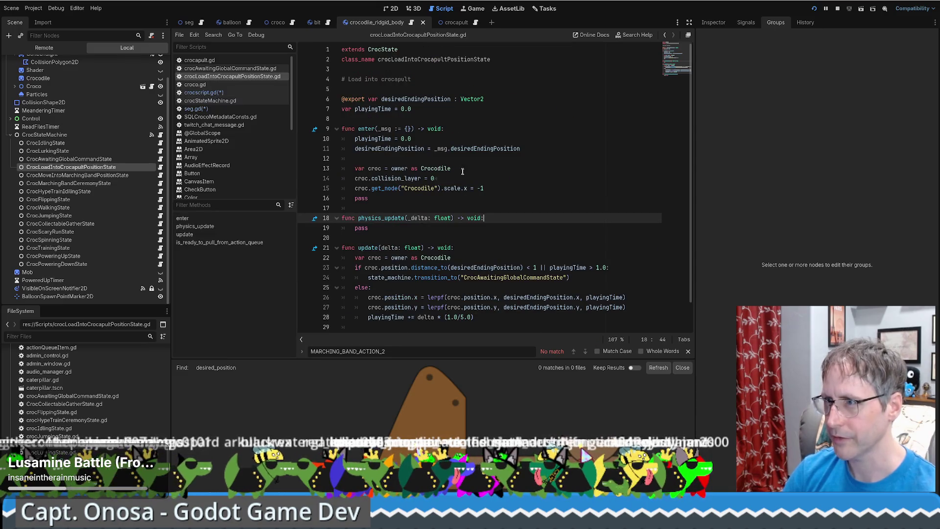
double_click(434, 99)
key("ctrl+c")
key("alt+Left")
key("alt+Left")
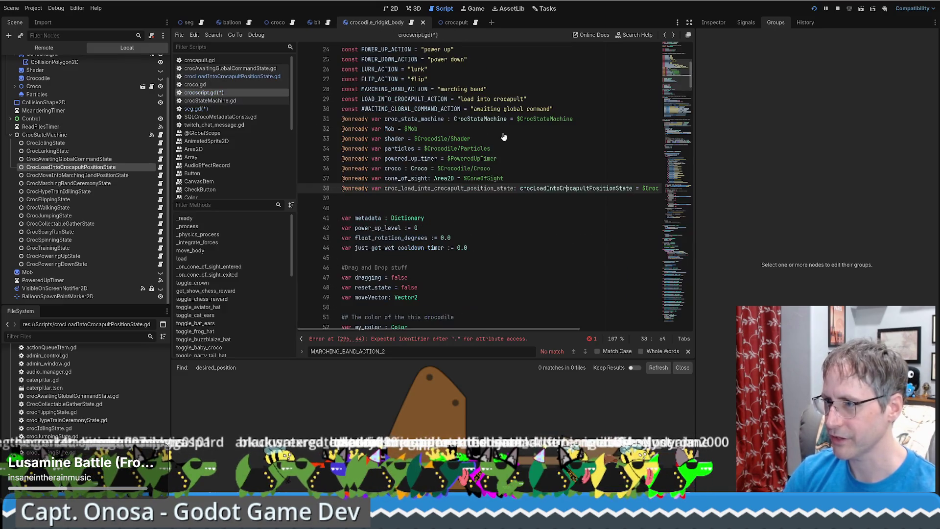
left_click(504, 188)
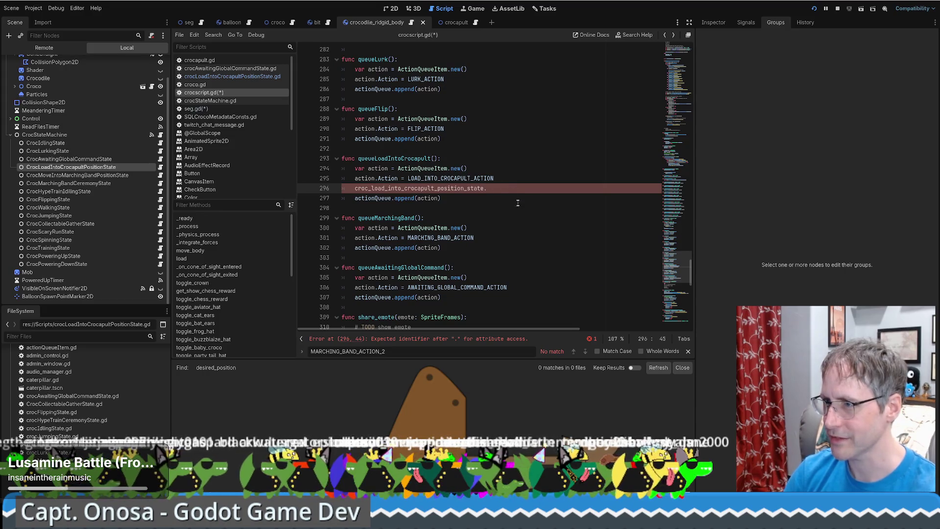
key("ctrl+v")
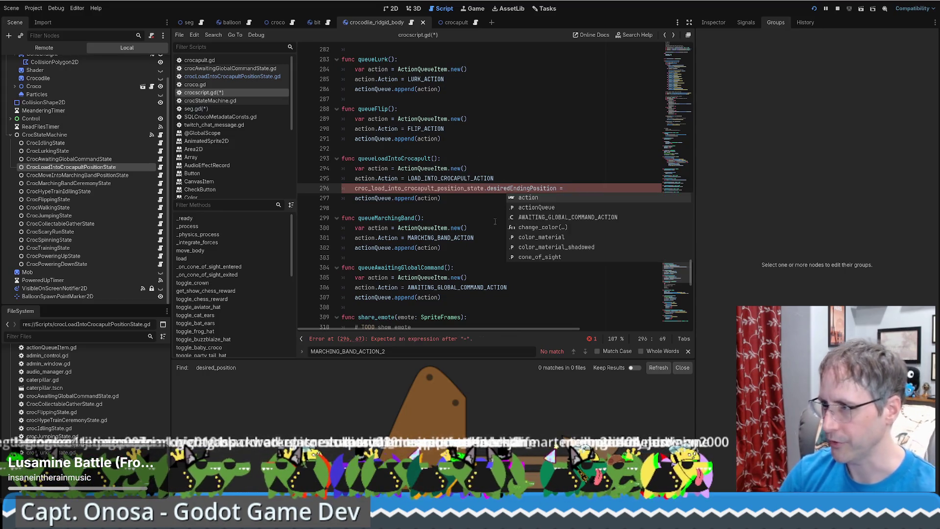
Check that desiredEndingPosition is typed Vector2 in the state script, then return to crocscript.gd.
left_click(520, 188, "ctrl")
left_click(468, 100)
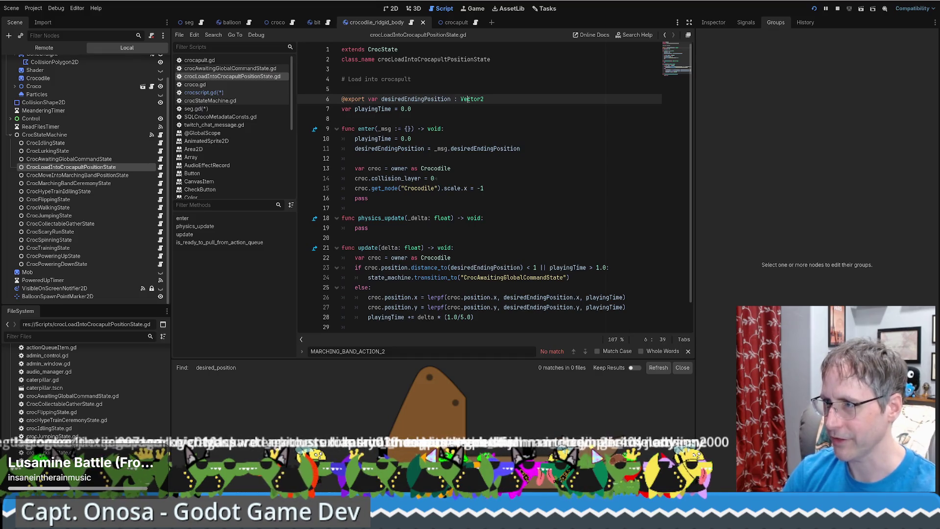
double_click(468, 99)
scroll(531, 119, "down", 1)
scroll(530, 119, "up", 1)
scroll(530, 119, "down", 1)
key("alt+Left")
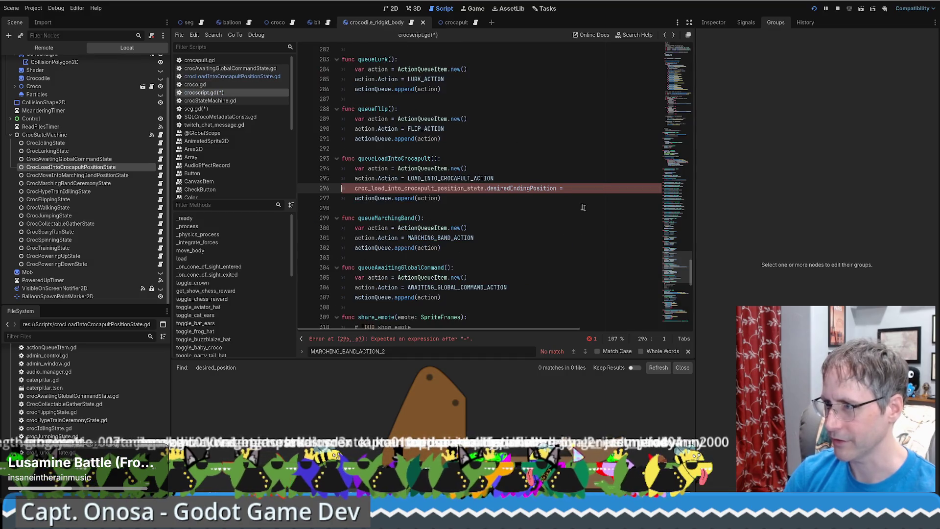
Give queueLoadIntoCrocapult a crocapult_global_pos: Vector2 parameter.
left_click(435, 159)
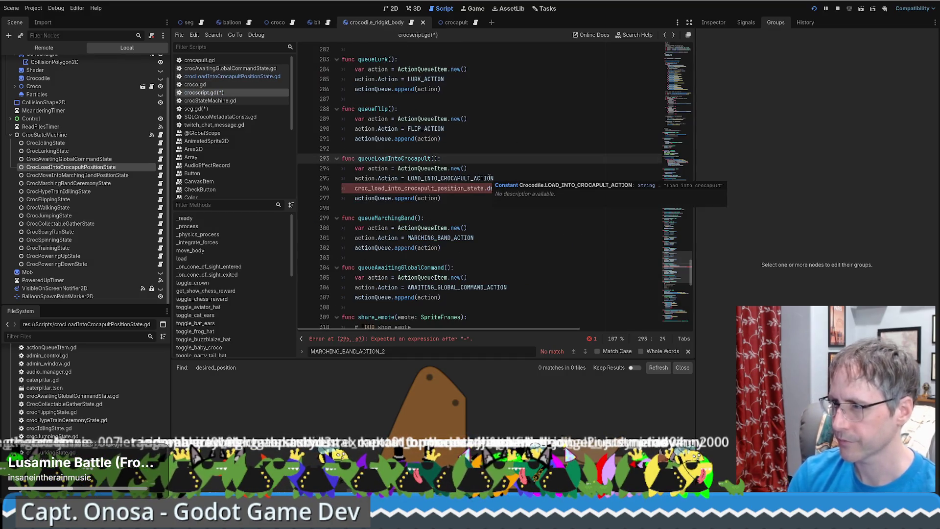
type("ca")
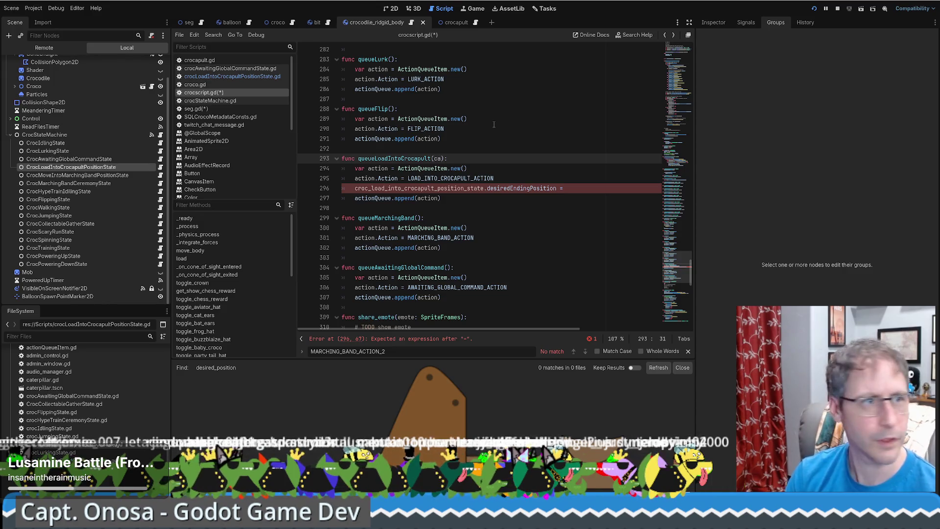
key("BackSpace")
key("BackSpace")
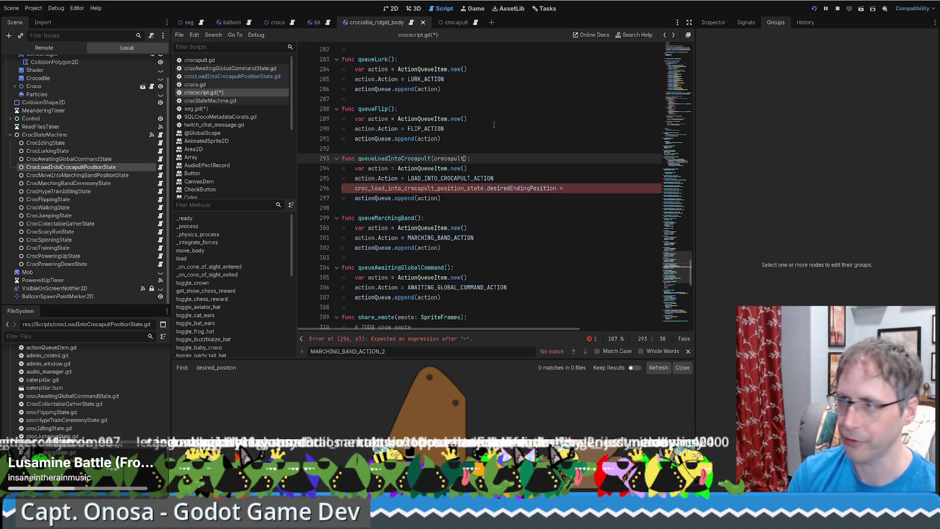
key("BackSpace")
type(": Vector2")
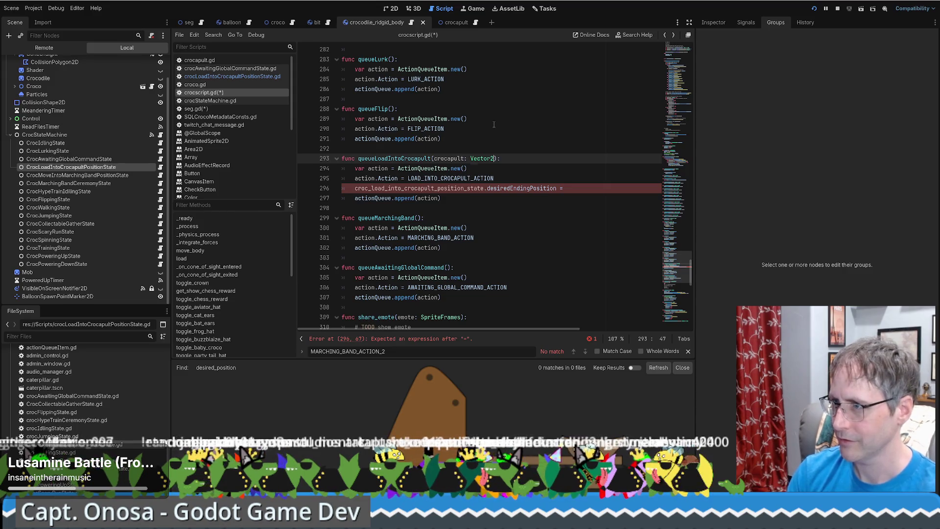
left_click(465, 158)
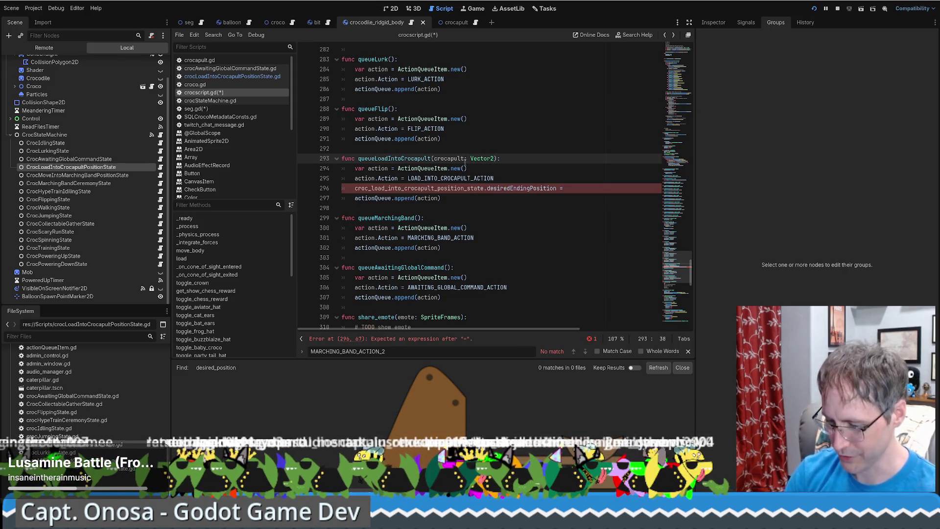
type("_pos")
double_click(466, 158)
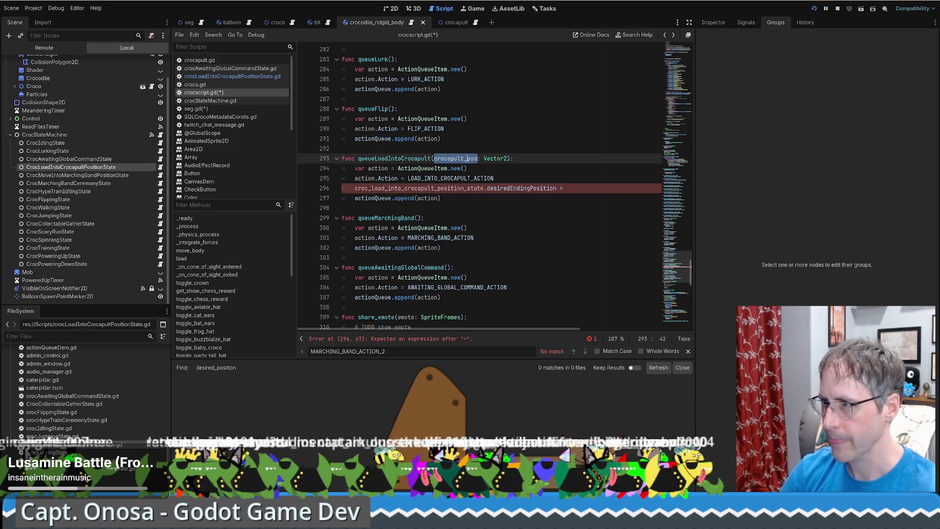
left_click(467, 158)
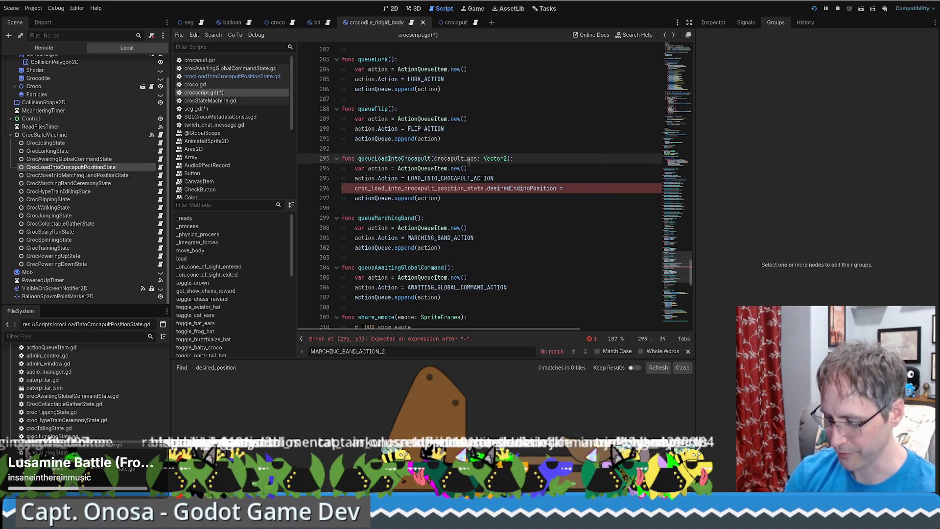
type("global_")
double_click(467, 159)
key("ctrl+c")
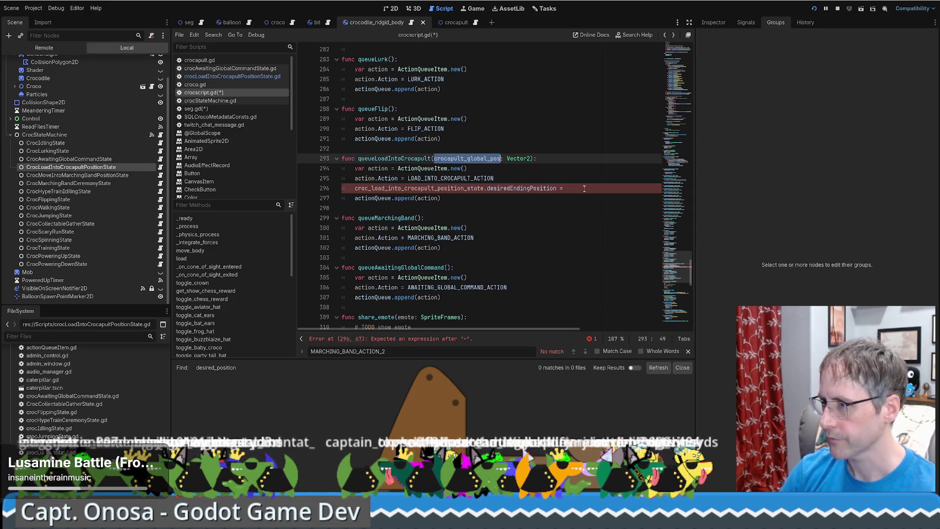
Assign crocapult_global_pos to desiredEndingPosition, then save and run until the debugger halts.
left_click(584, 190)
key("ctrl+v")
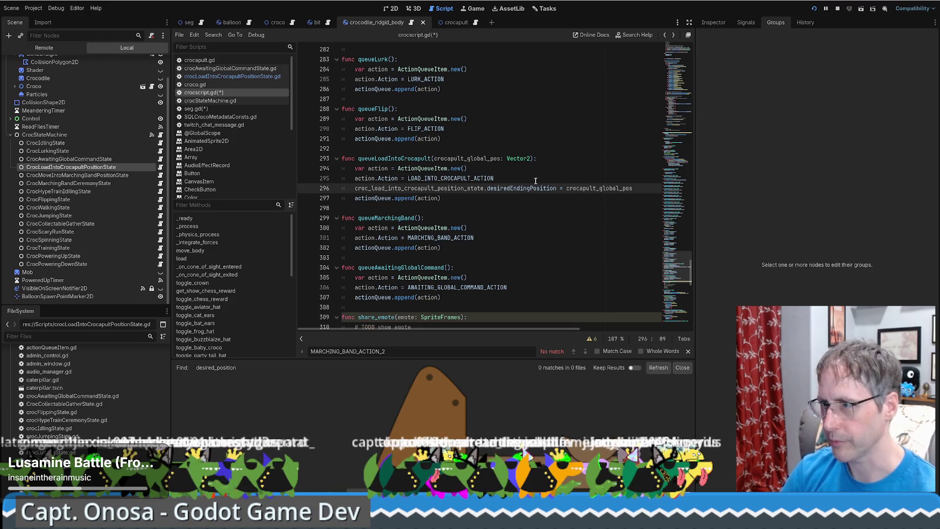
left_click(375, 198)
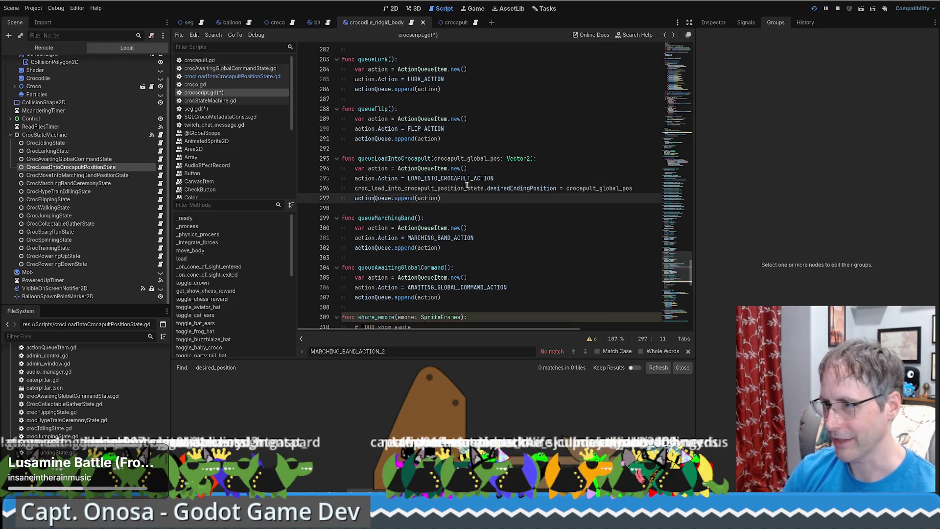
left_click(637, 187)
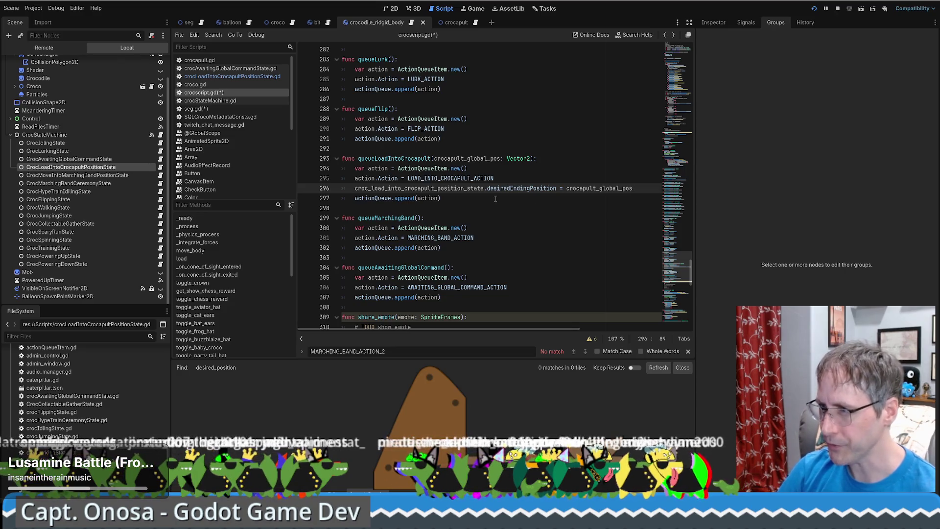
double_click(473, 179)
key("ctrl+s")
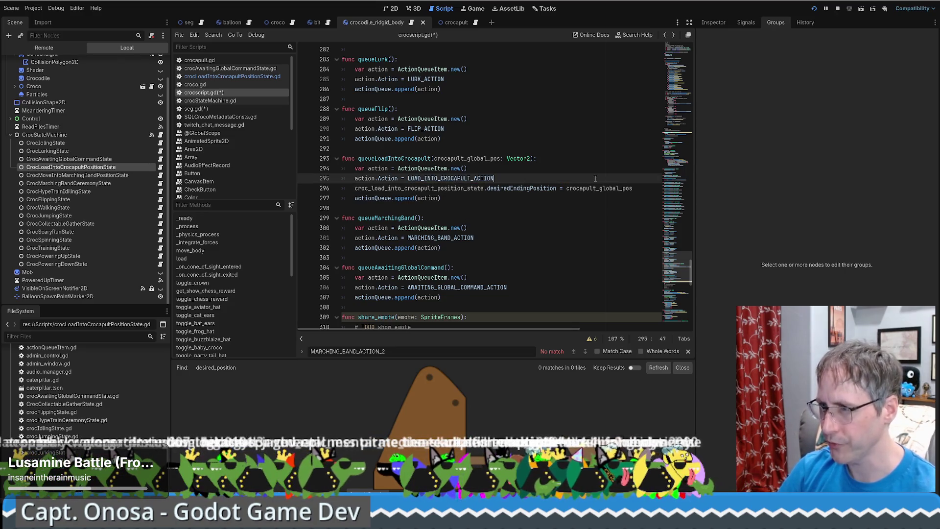
left_click(529, 189)
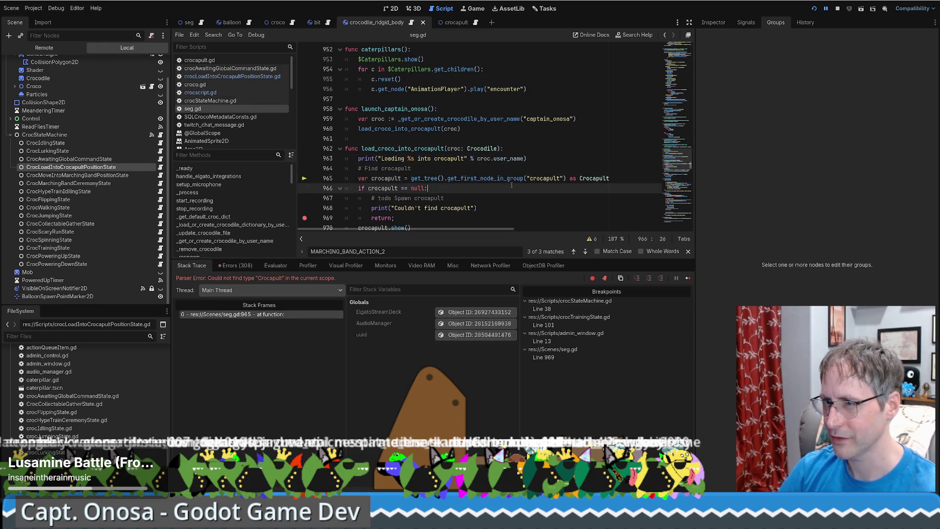
Stop and relaunch the game, moving the Admin Control Panel aside until the line 38 breakpoint hits.
left_click(838, 10)
left_click(814, 9)
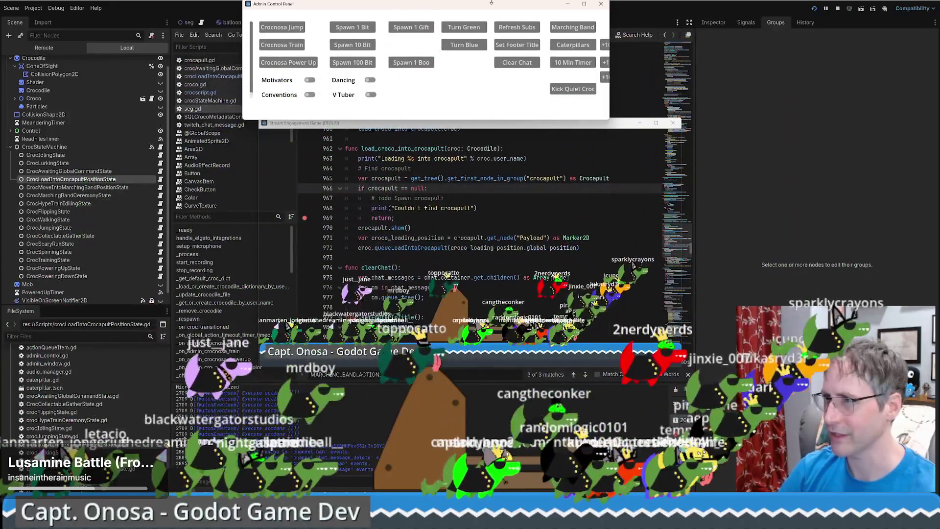
mouse_move(491, 3)
left_mouse_down()
mouse_move(836, 91)
mouse_move(939, 93)
left_mouse_up()
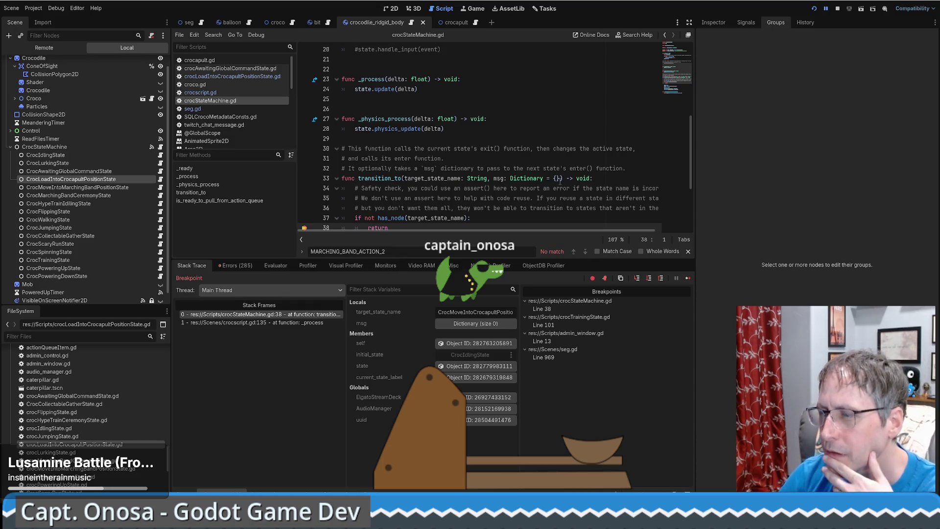
Inspect the crocscript.gd:135 and crocStateMachine.gd:38 stack frames to find the CrocMoveIntoCrocapultPositionState call.
scroll(411, 172, "down", 2)
left_click(249, 323)
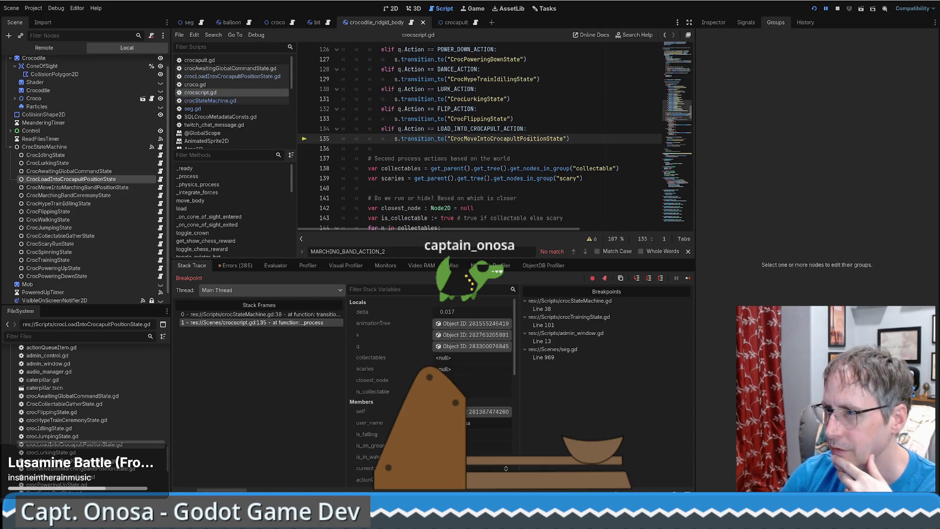
left_click(264, 315)
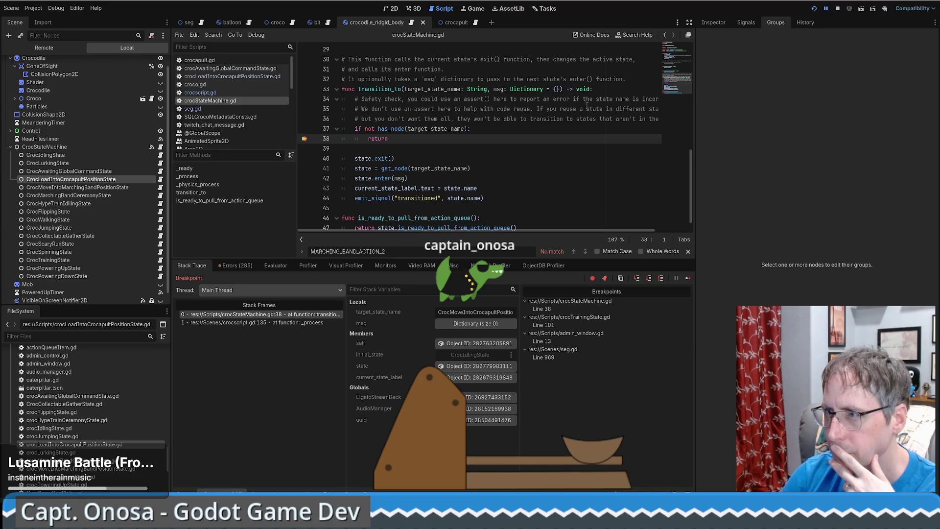
key("Down")
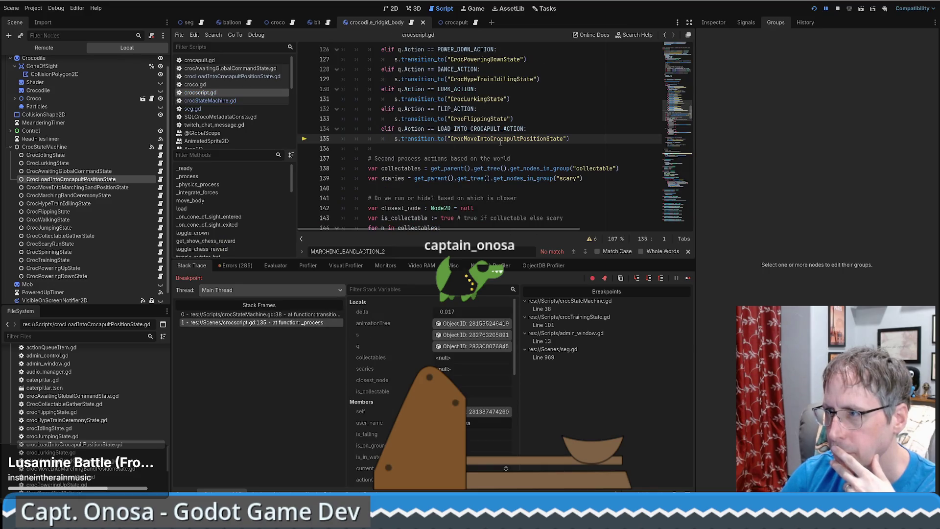
double_click(501, 139)
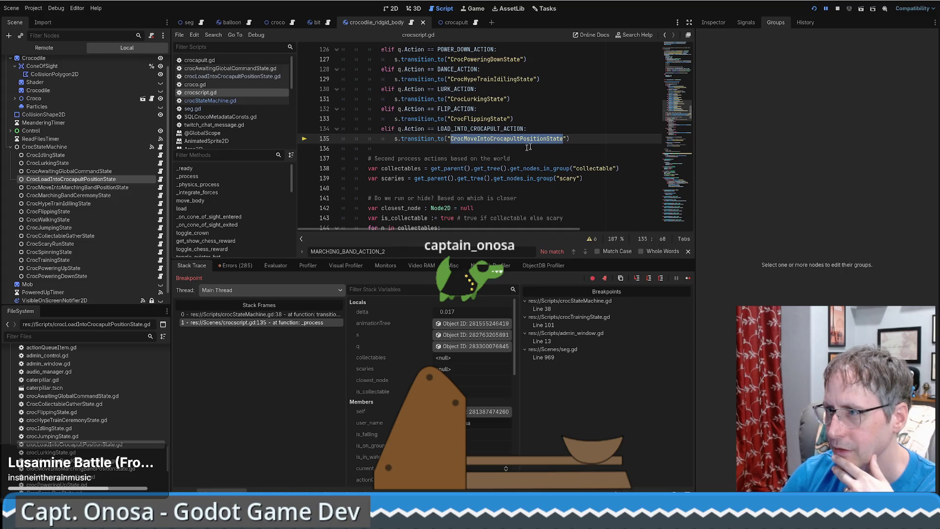
Stop the game, change line 135's target to CrocLoadIntoCrocapultPositionState, and rerun it.
left_click(837, 8)
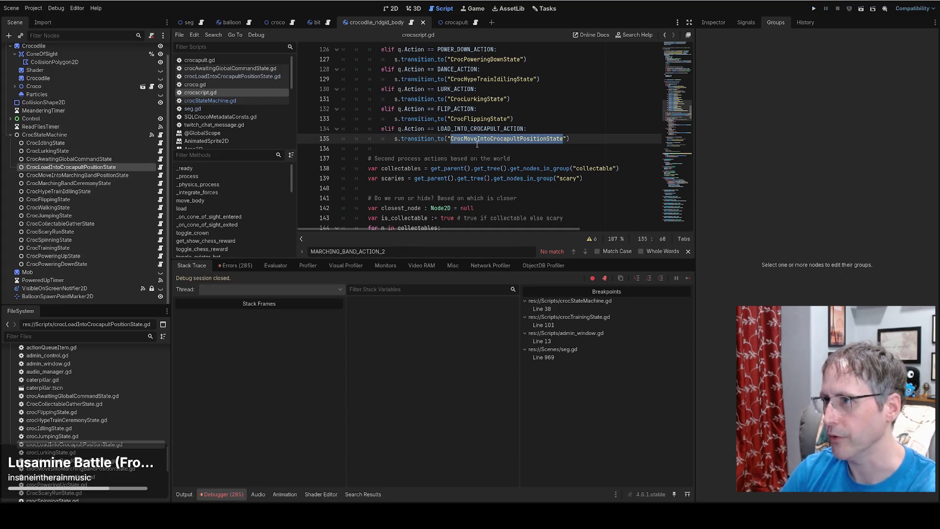
left_click(477, 139)
key("BackSpace")
key("BackSpace")
key("BackSpace")
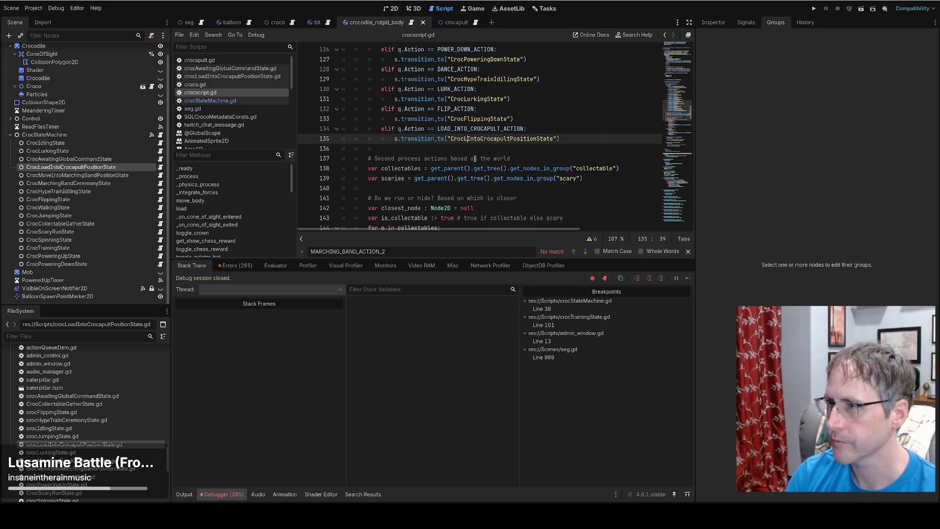
type("Load")
left_click(814, 8)
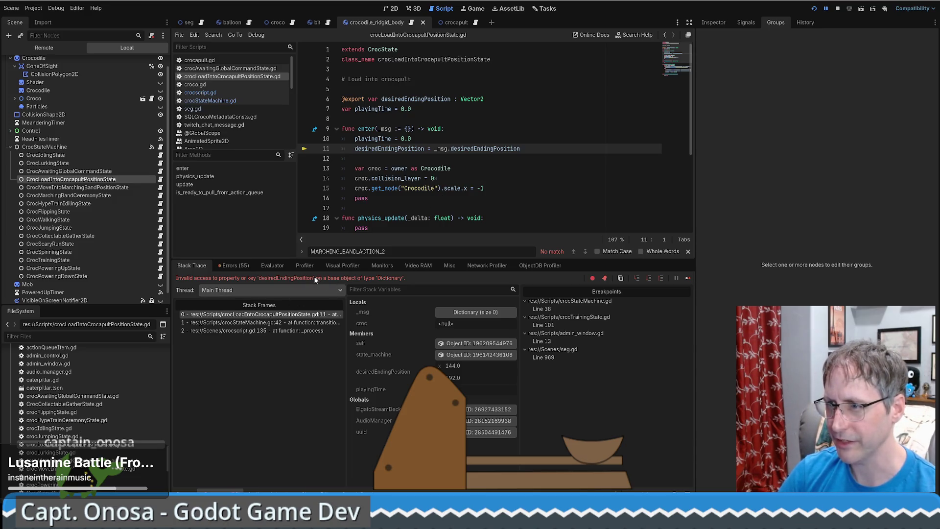
Step through the enter, transition_to line 42 and crocscript.gd:135 frames to trace the empty _msg, then restart.
left_click(271, 317)
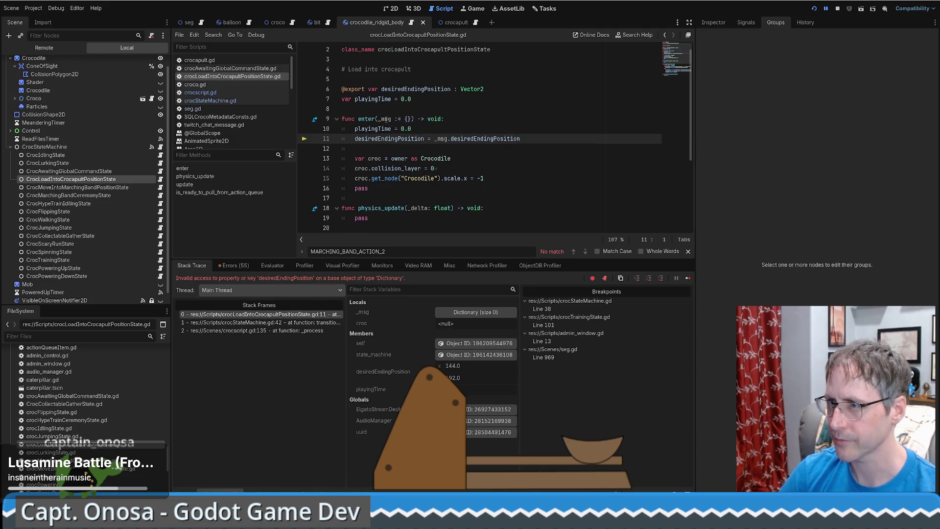
mouse_move(386, 120)
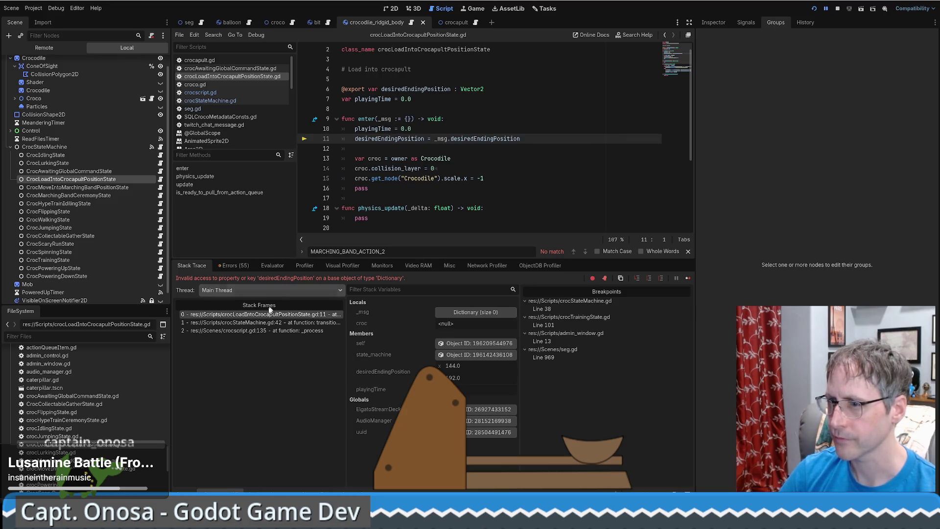
left_click(264, 331)
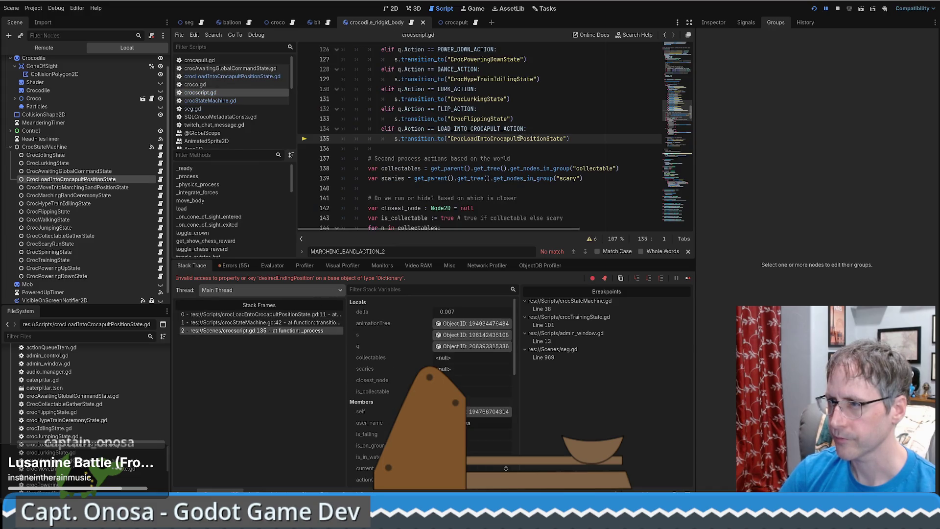
left_click(256, 324)
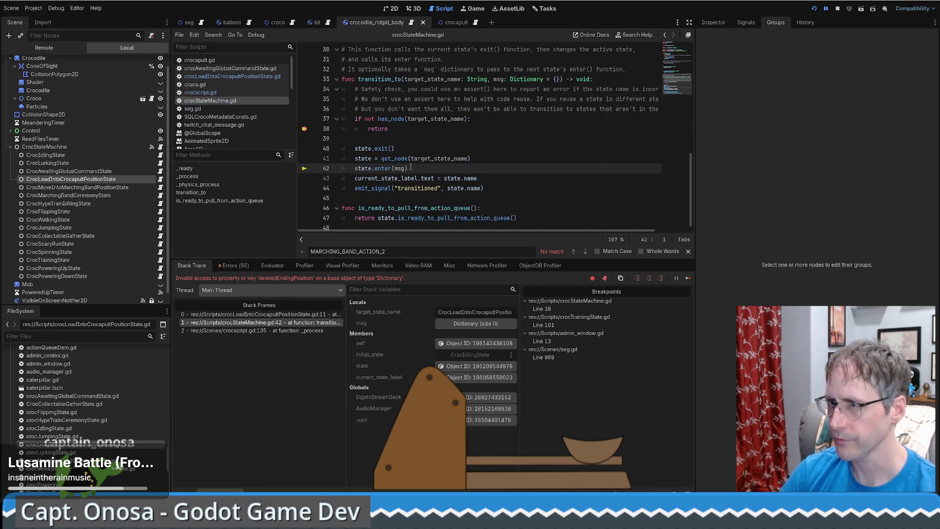
left_click(255, 314)
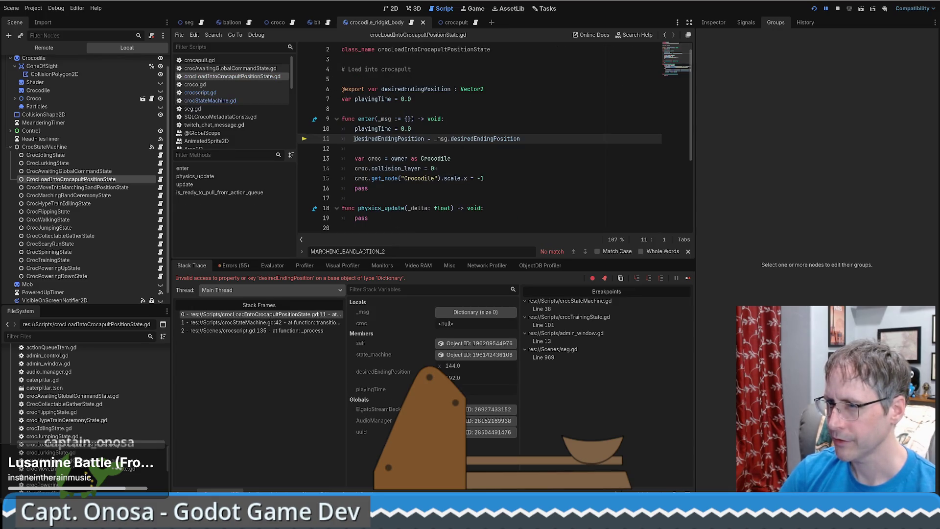
left_click(260, 331)
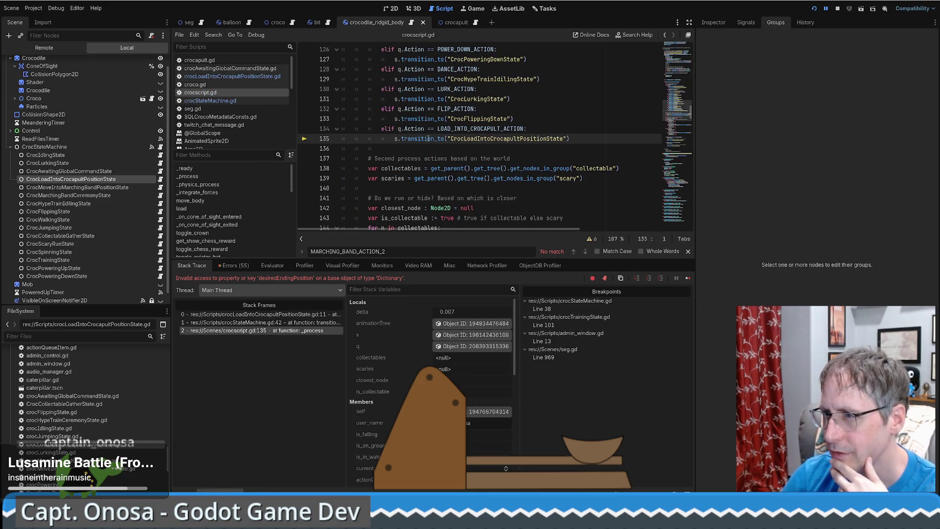
mouse_move(427, 139)
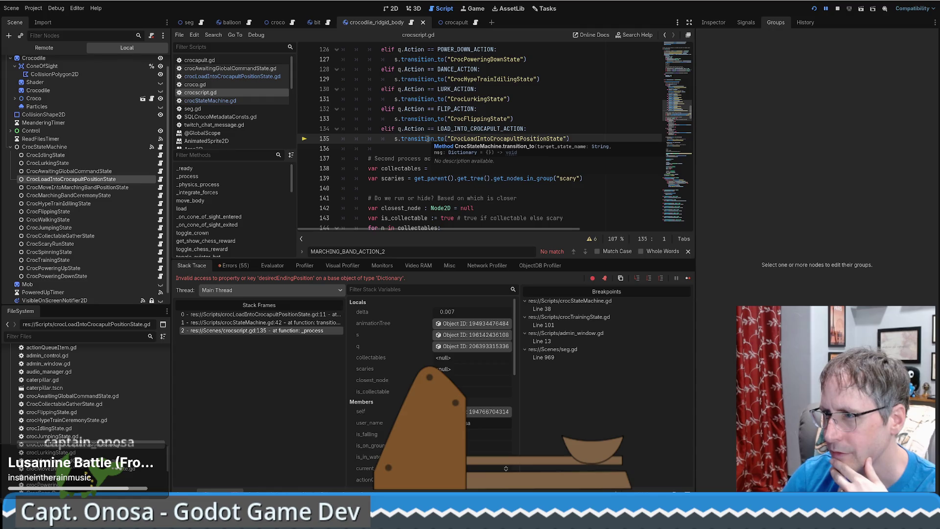
left_click(270, 323)
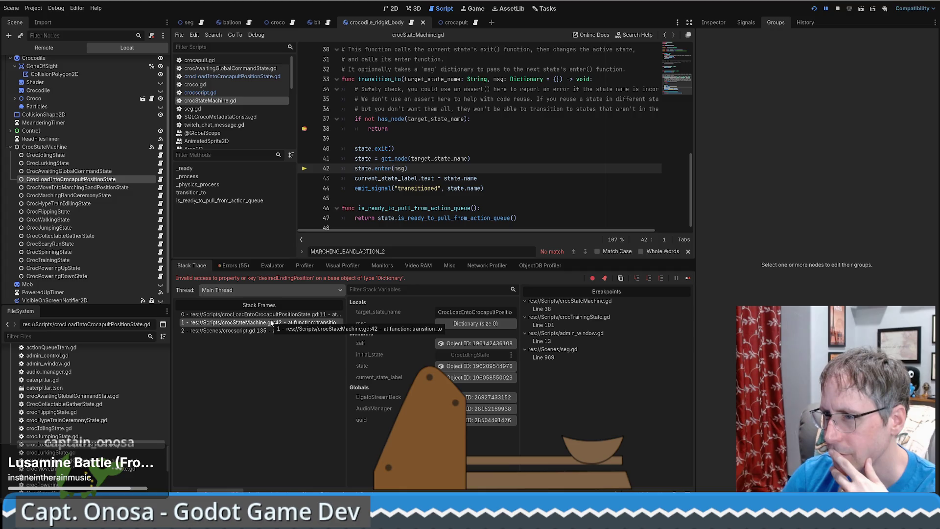
left_click(252, 331)
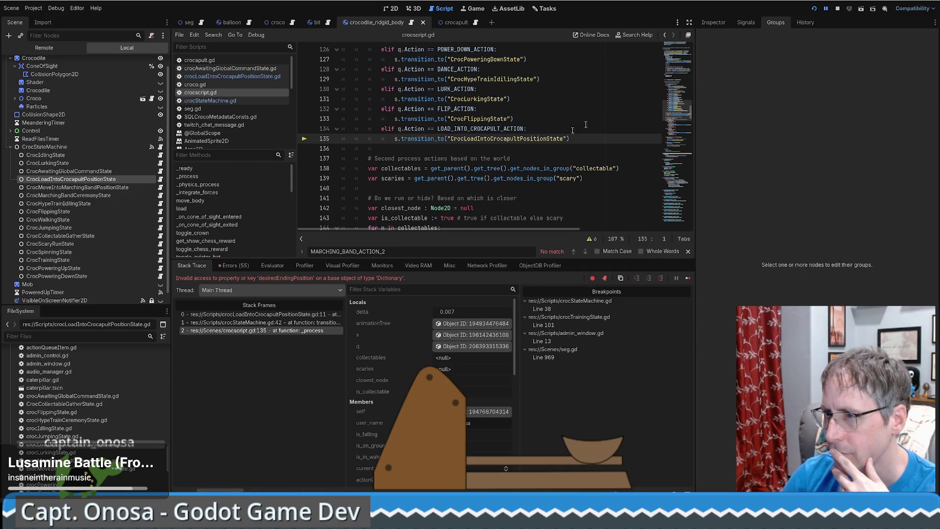
left_click(814, 9)
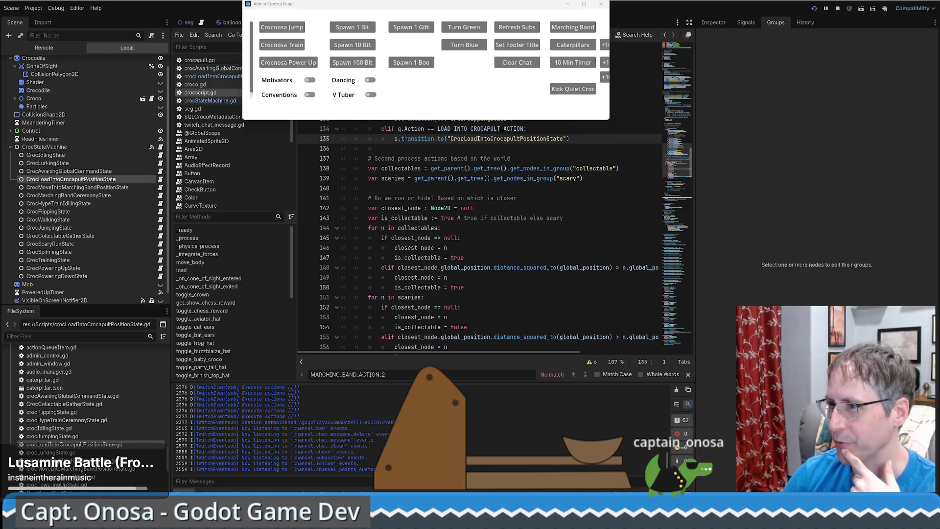
Bring crocscript.gd back over the admin panel at line 136 while the game runs.
left_click(572, 150)
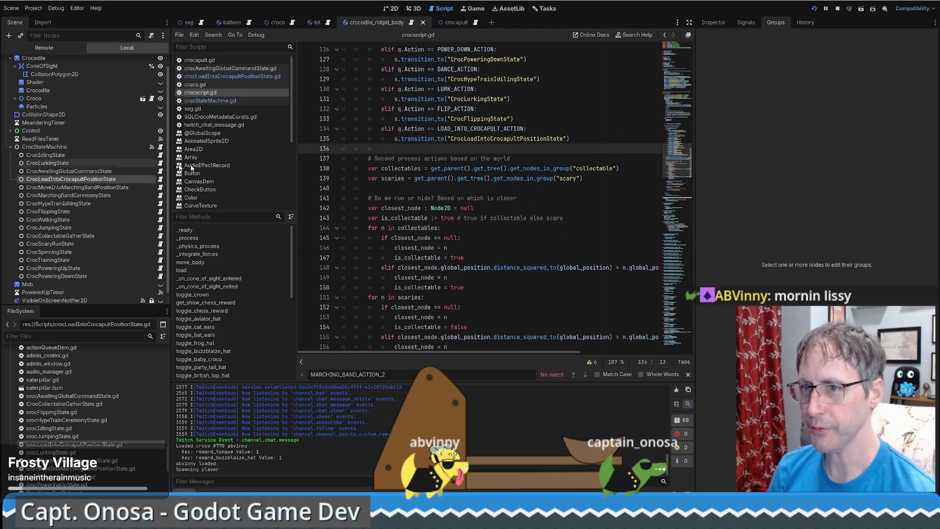
Locate queueLoadIntoCrocapult and check the actionQueue and ActionQueueItem class definitions.
left_click(200, 23)
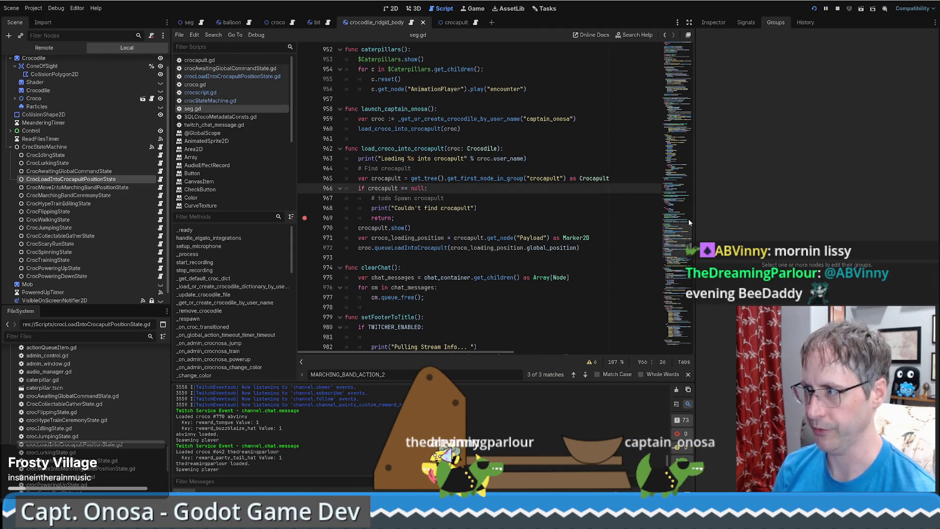
left_click(425, 245, "ctrl")
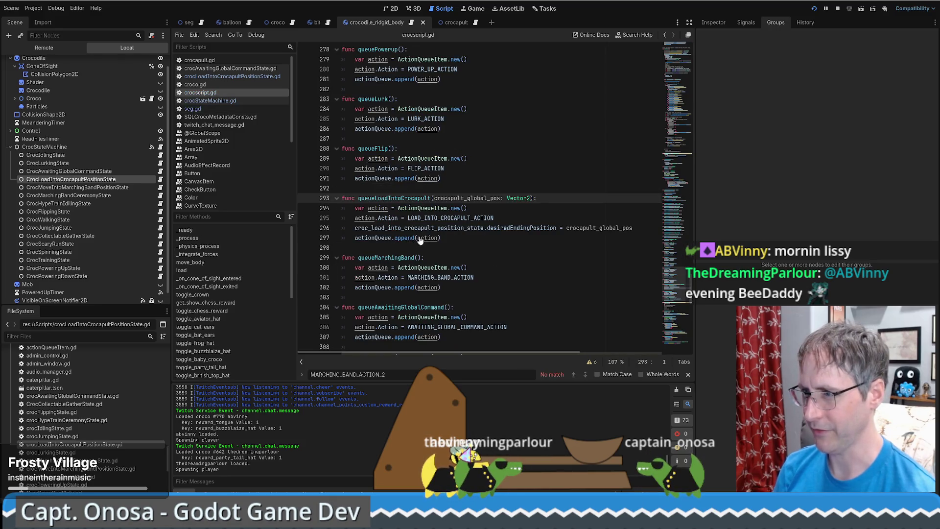
left_click(410, 238, "ctrl")
key("alt+Left")
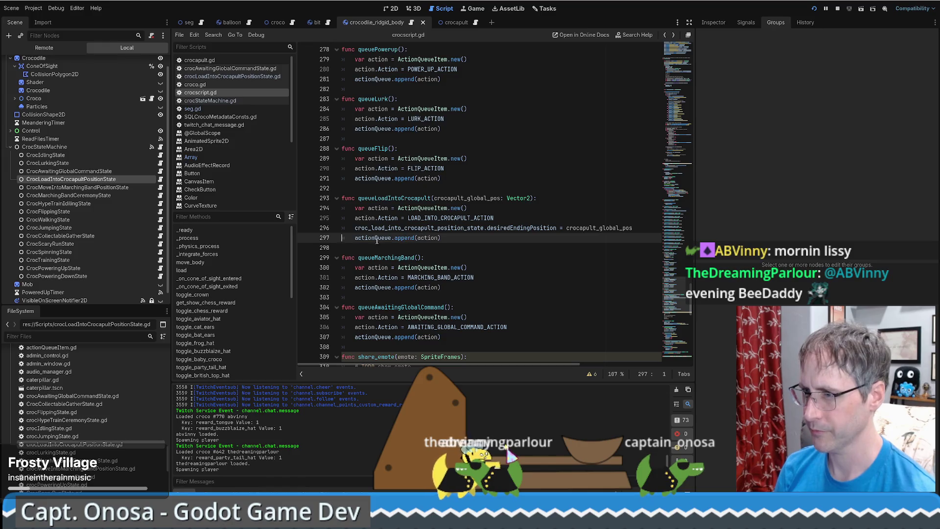
left_click(372, 238, "ctrl")
left_click(450, 131, "ctrl")
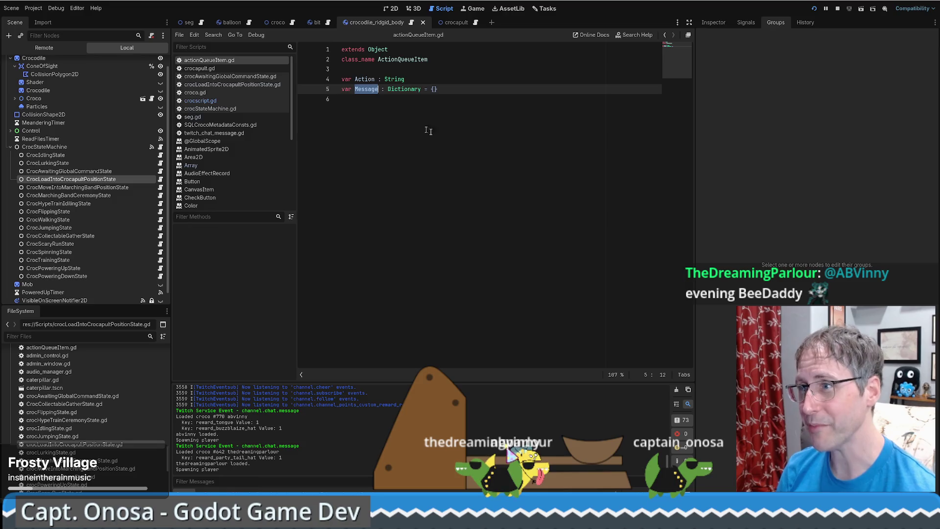
key("alt+Left")
key("alt+Left")
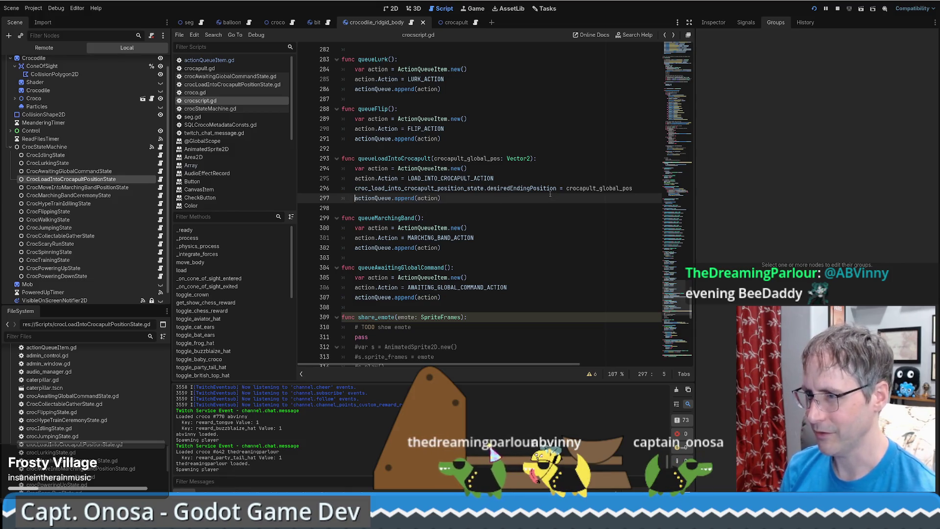
Add an action.Message line with the "desiredEndingPosition" key copied from the state script.
key("Up")
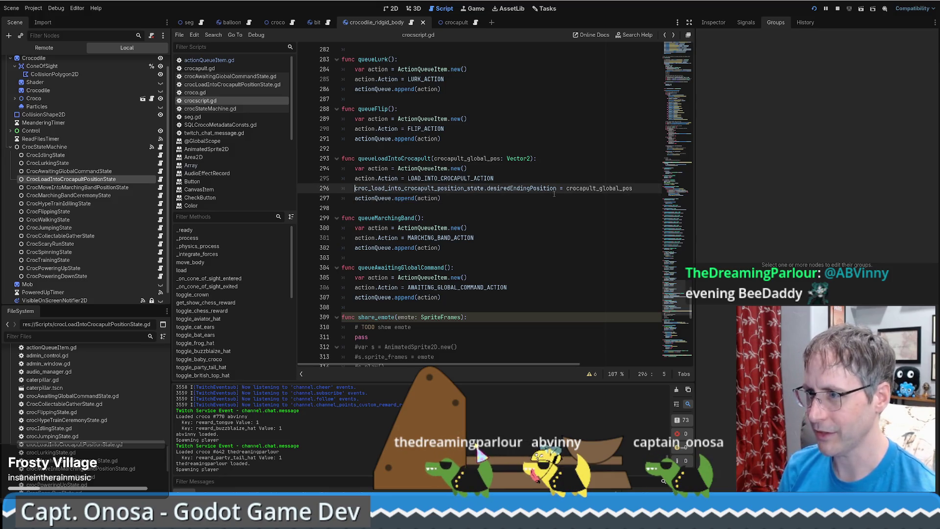
key("End")
key("Return")
type("ction.d")
key("BackSpace")
type("Message = \"")
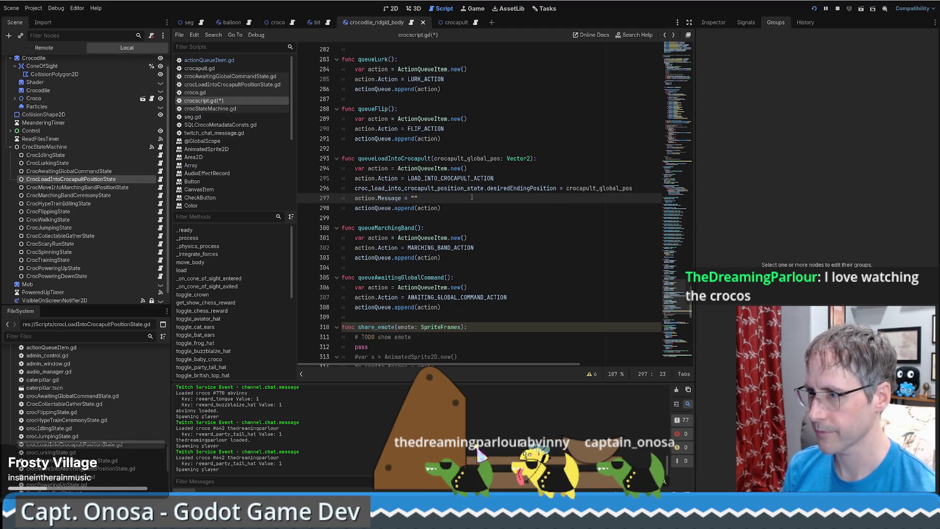
double_click(118, 444)
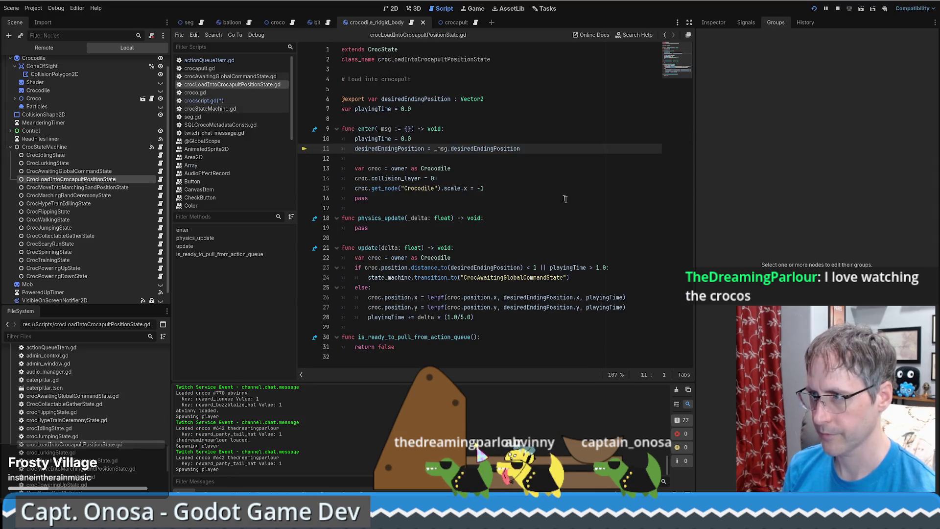
double_click(474, 148)
key("ctrl+c")
key("alt+Left")
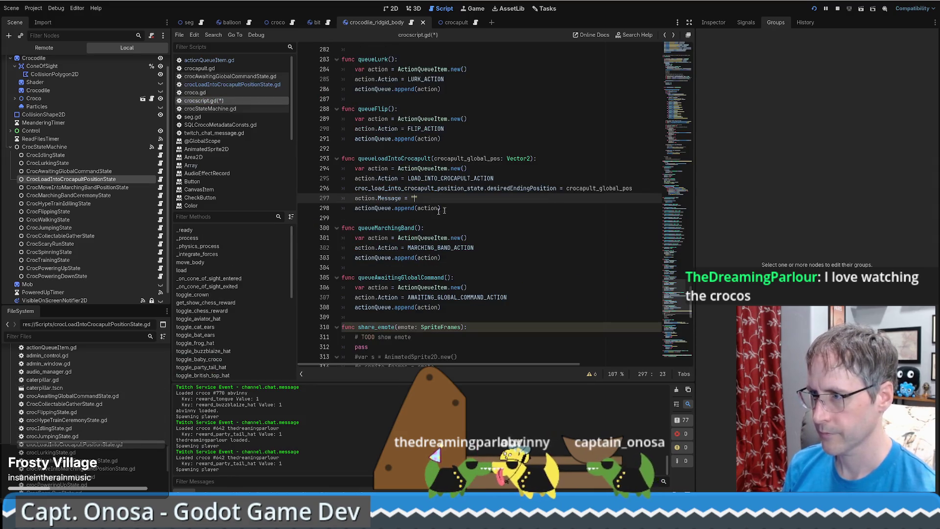
key("ctrl+v")
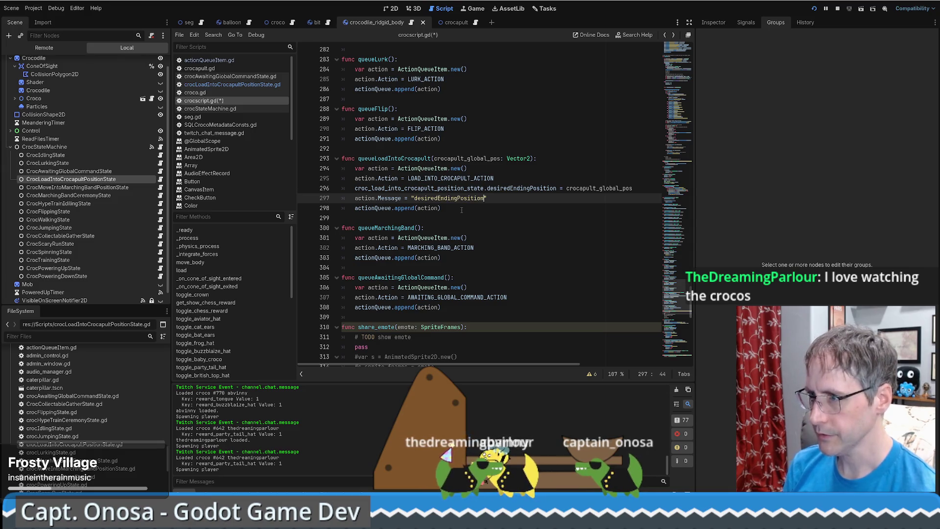
Wrap the key in a dictionary brace and add a colon after it.
scroll(392, 213, "up", 2)
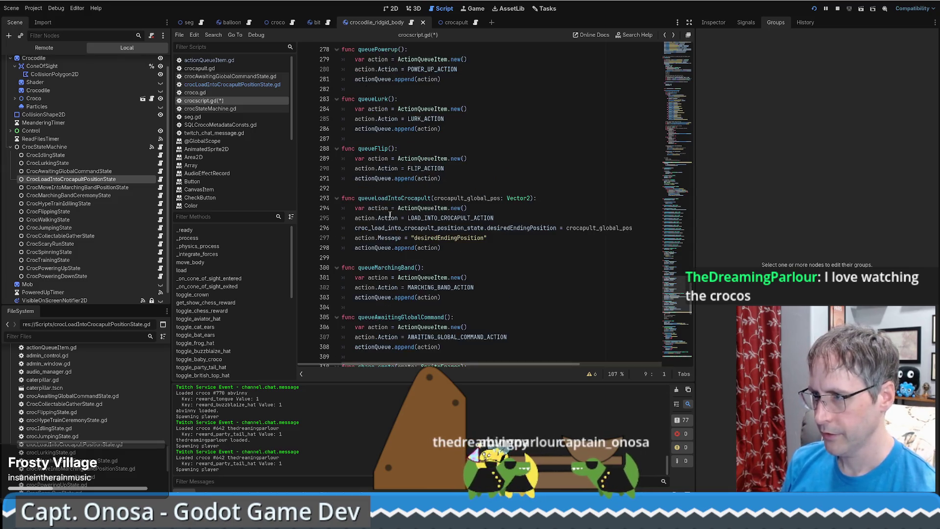
left_click(389, 238, "ctrl")
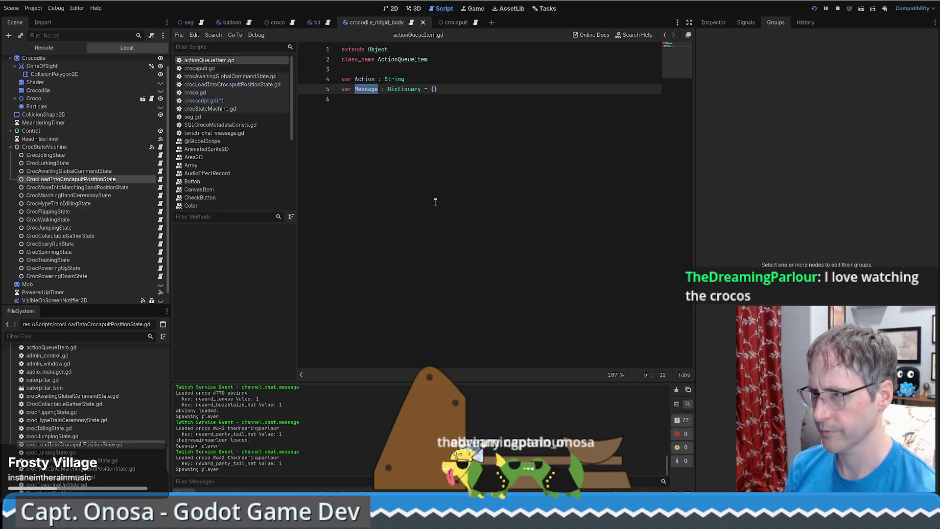
key("alt+Left")
left_click(412, 238)
type("{")
left_click(415, 238)
key("Delete")
key("End")
type(":")
Fill in crocapult_global_pos as the dictionary value and close the brace with proper spacing.
double_click(600, 227)
key("ctrl+c")
left_click(562, 239)
key("ctrl+v")
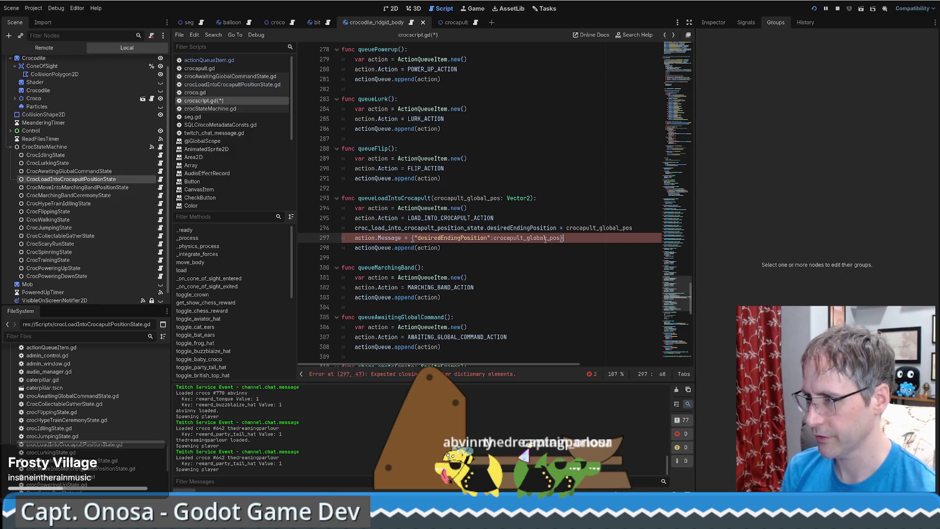
left_click(413, 239)
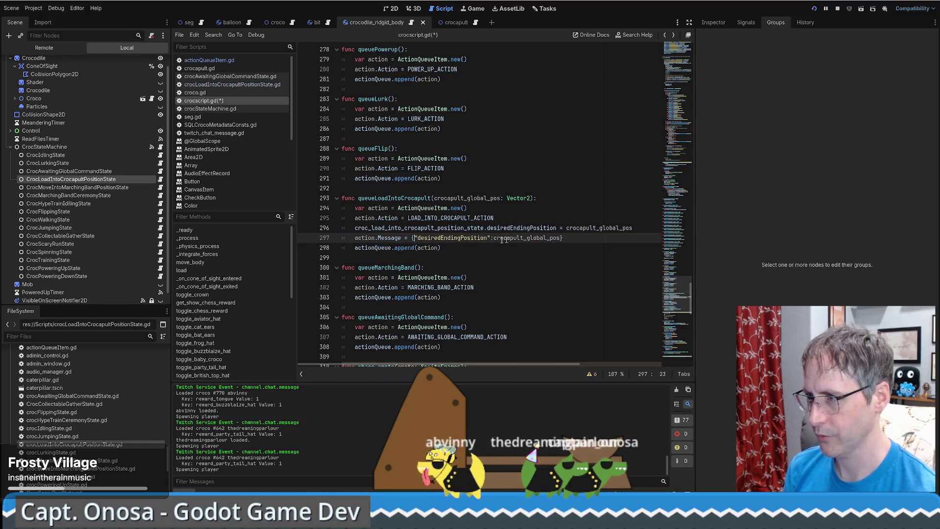
left_click(497, 239)
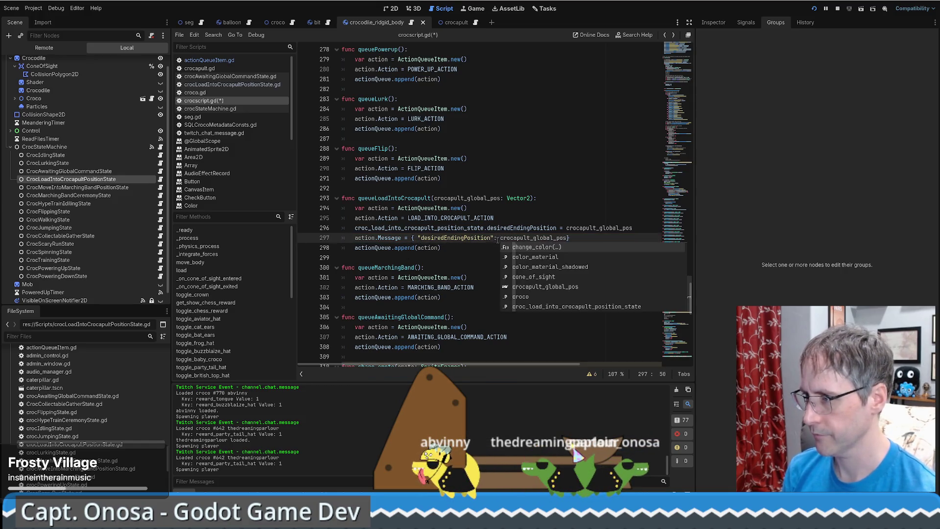
key("Tab")
type("}")
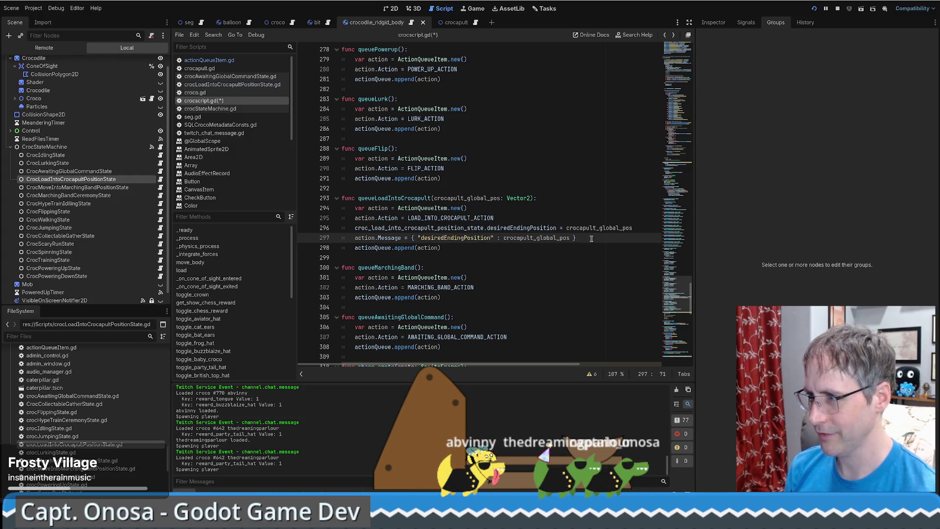
left_click_drag(354, 229, 236, 236)
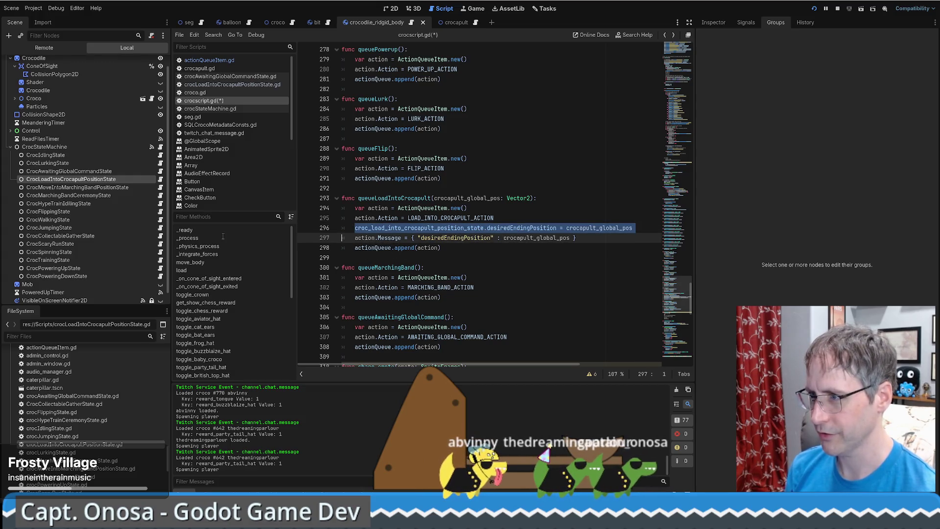
key("BackSpace")
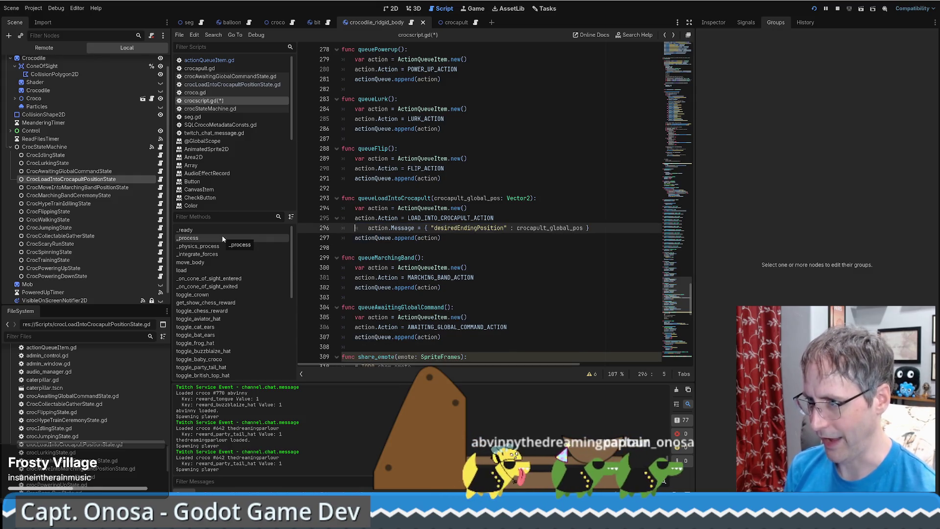
key("shift+Tab")
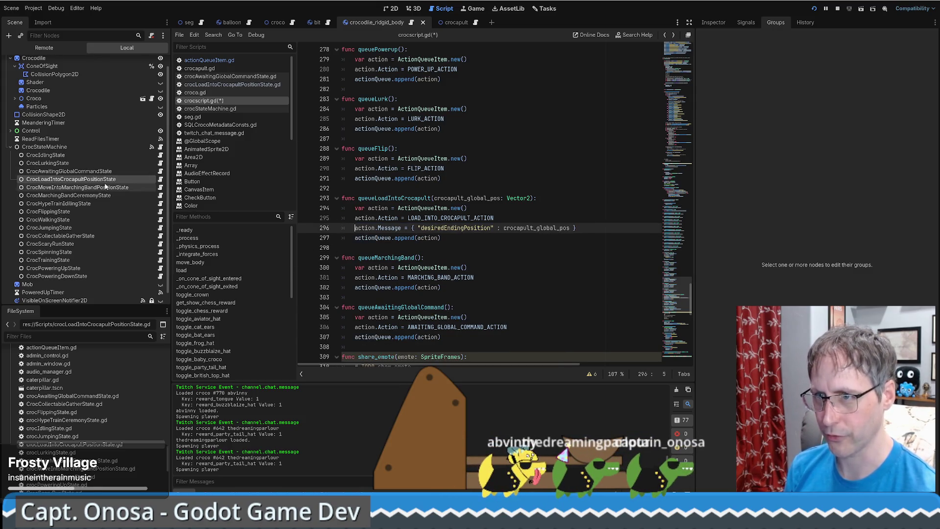
left_click_drag(674, 318, 676, 68)
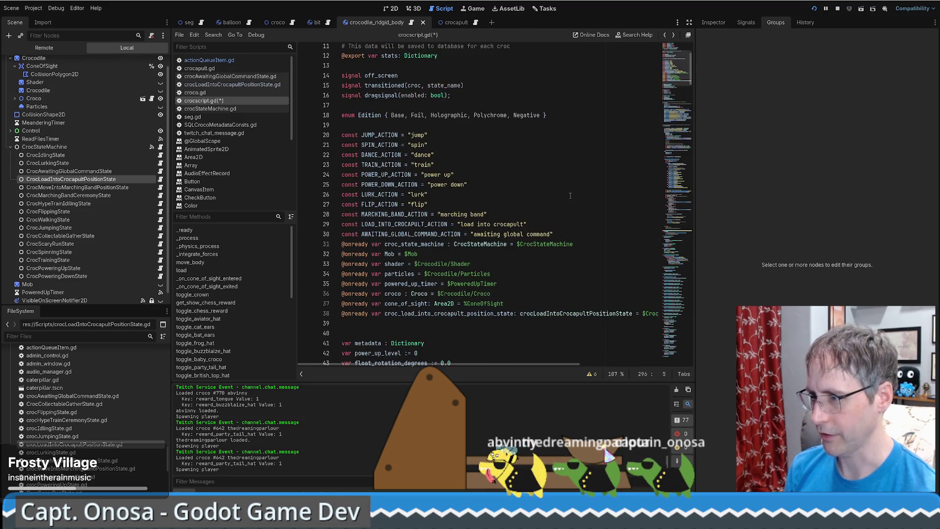
left_click_drag(354, 233, 321, 224)
key("BackSpace")
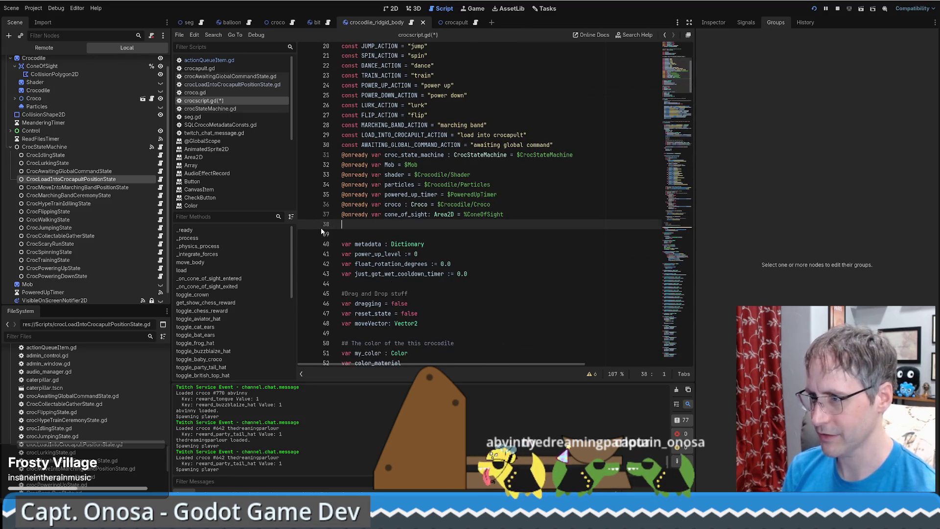
key("BackSpace")
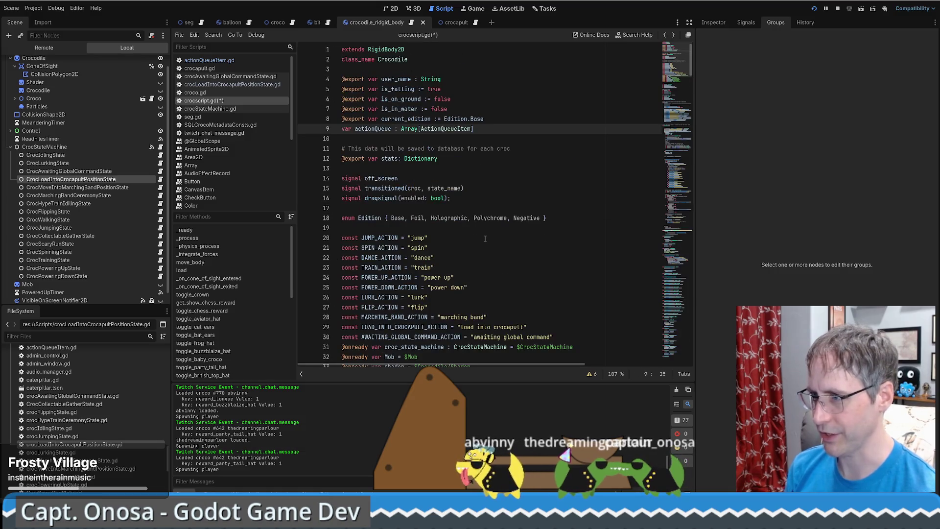
Save the crocodile script, test-run the game with F5, then stop it.
left_click(676, 162)
left_click(676, 49)
left_click(421, 128)
key("ctrl+s")
key("F5")
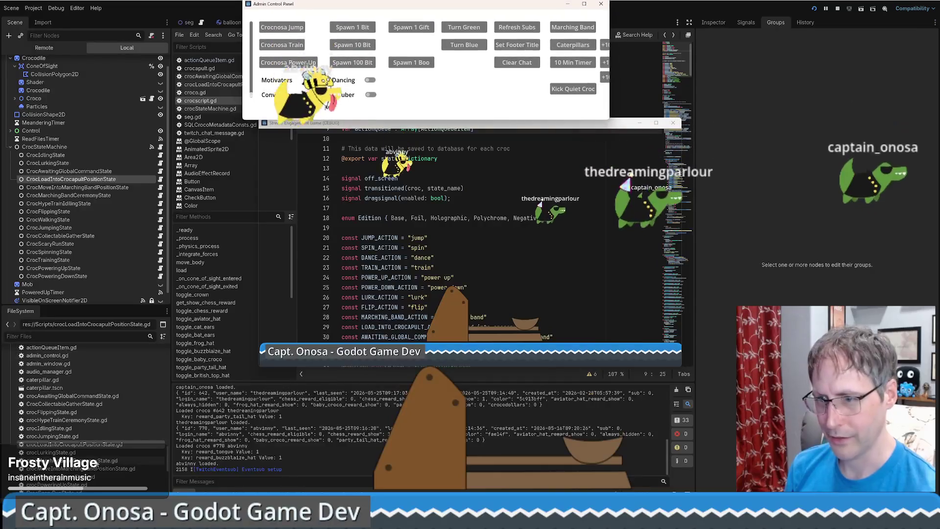
key("Down")
key("Down")
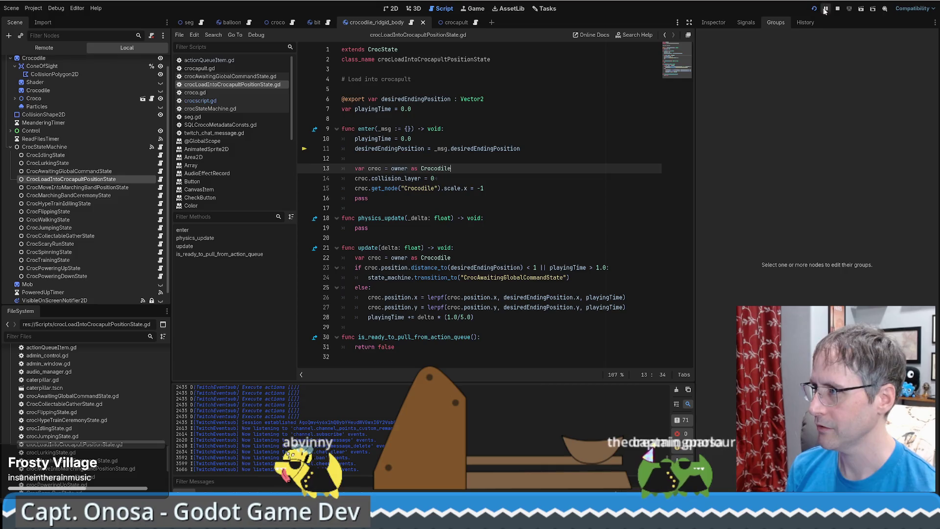
key("F8")
left_click(582, 152)
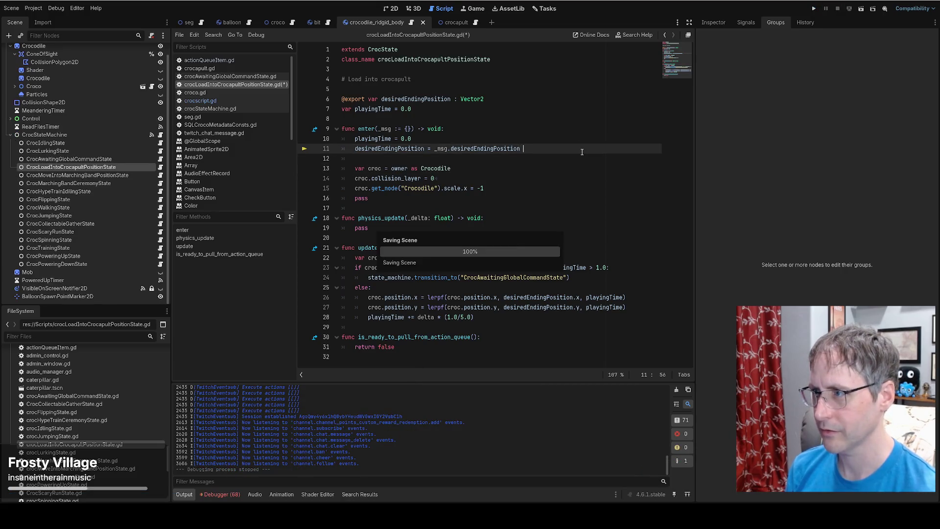
Close the crocodile_ridgid_body scene and the state script, discarding its unsaved changes.
key("Return")
key("BackSpace")
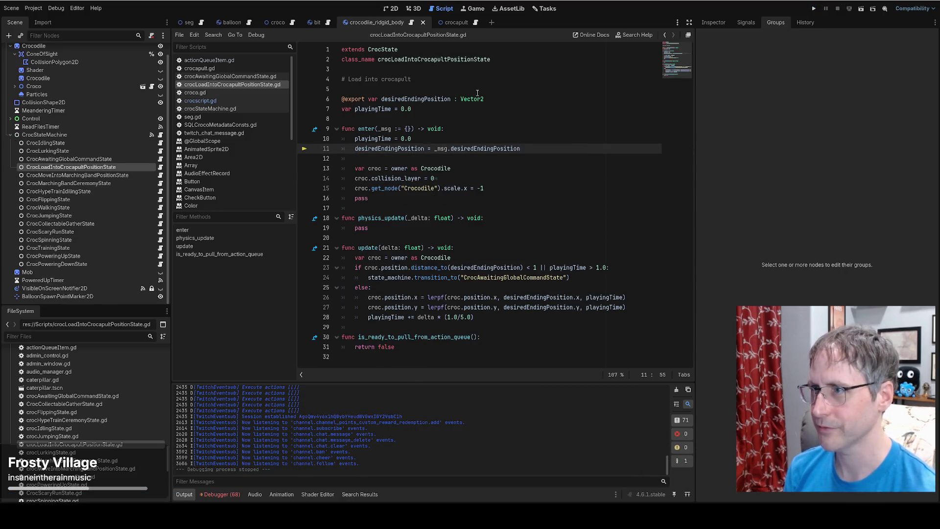
middle_click(345, 26)
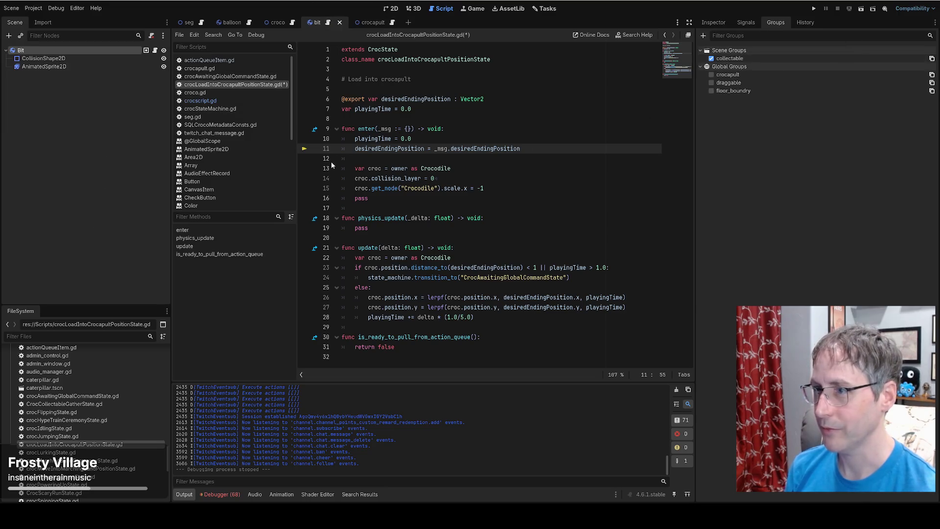
middle_click(258, 85)
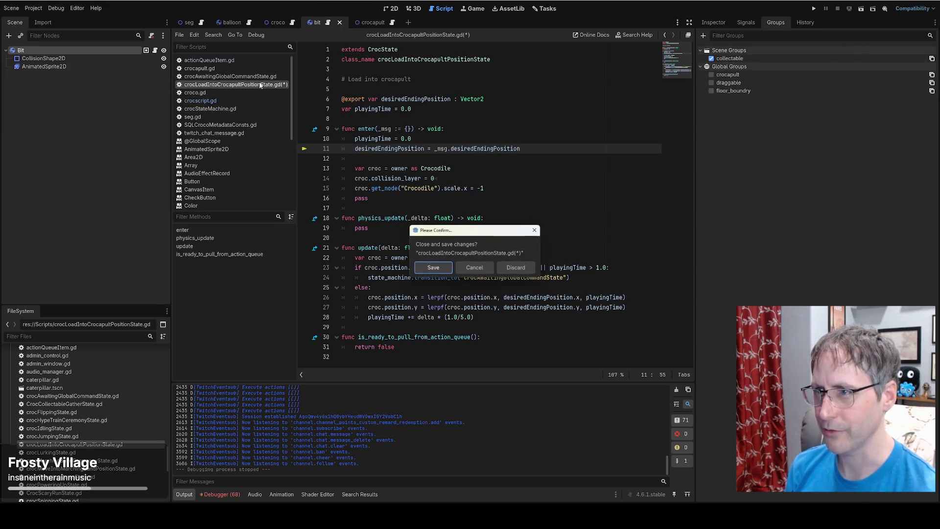
left_click(520, 273)
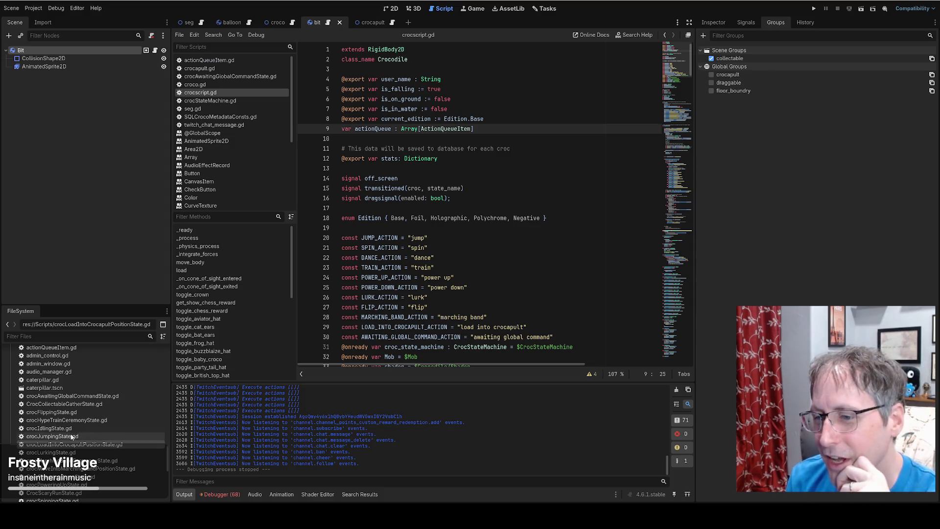
Reopen crocLoadIntoCrocapultPositionState.gd and review how enter reads desiredEndingPosition.
double_click(106, 444)
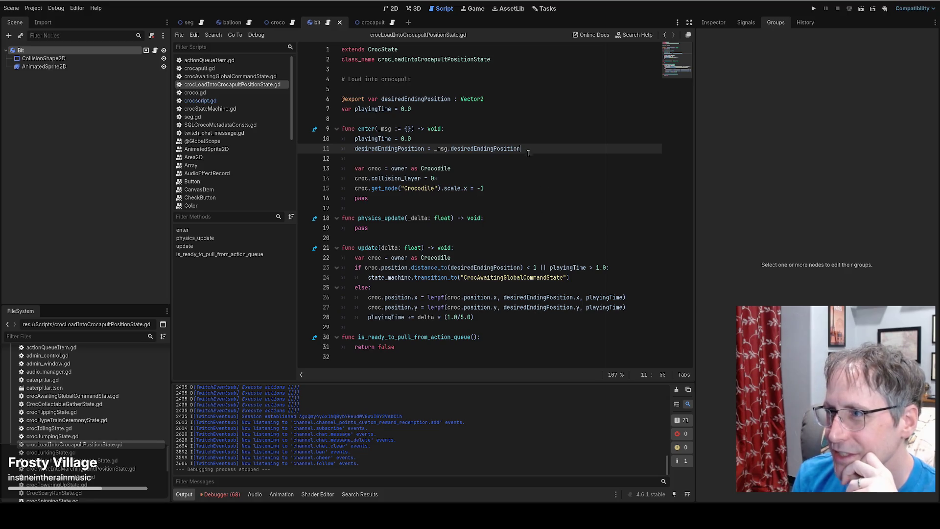
double_click(469, 60)
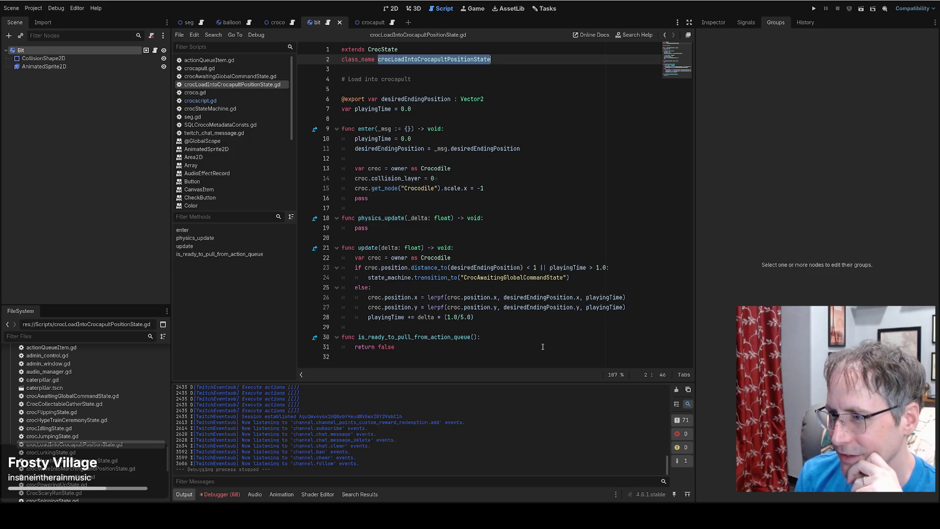
left_click(501, 119)
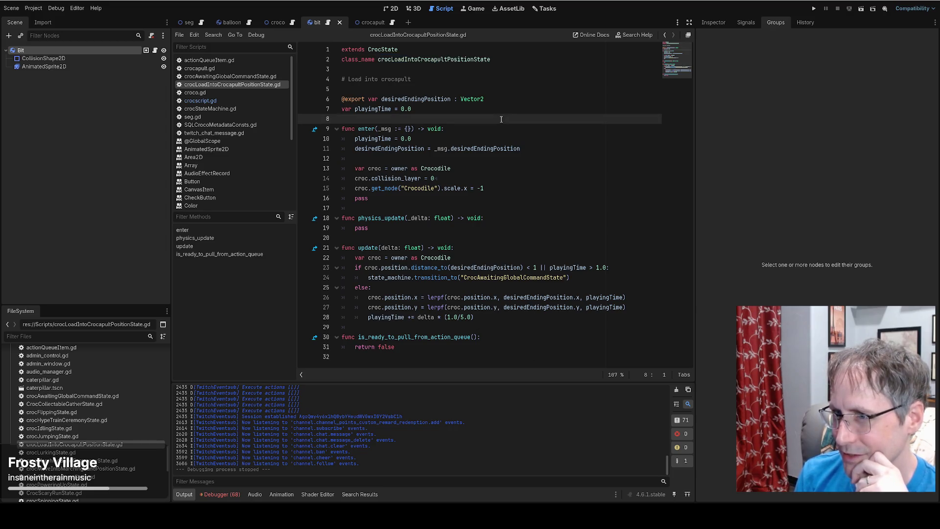
double_click(405, 99)
double_click(366, 128)
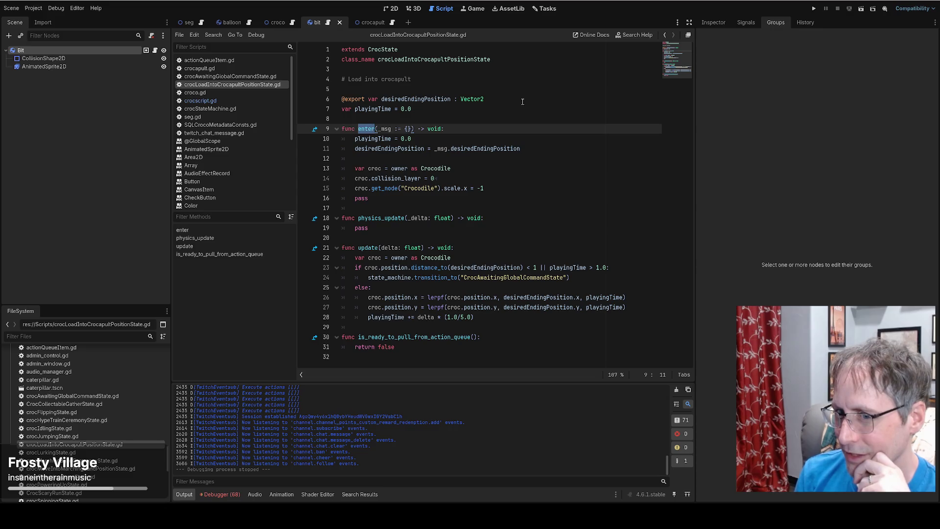
Run the game and follow the stack frames to the transition_to call on crocscript.gd line 133.
key("F5")
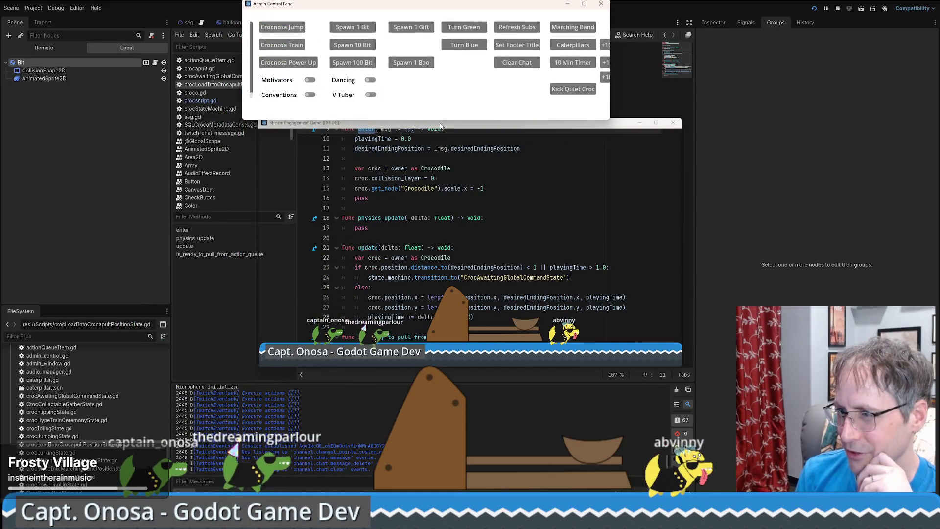
mouse_move(446, 128)
left_mouse_down()
mouse_move(512, 155)
mouse_move(529, 187)
left_mouse_up()
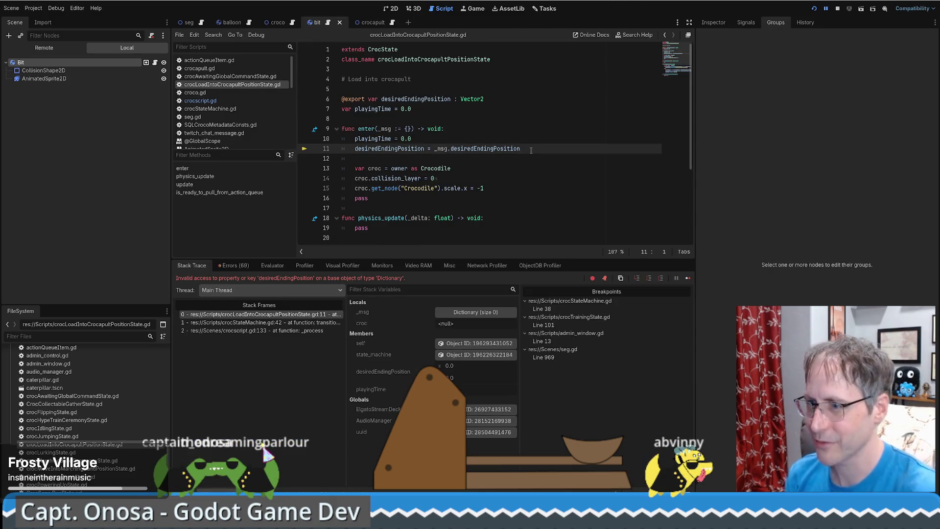
mouse_move(382, 129)
left_click(260, 322)
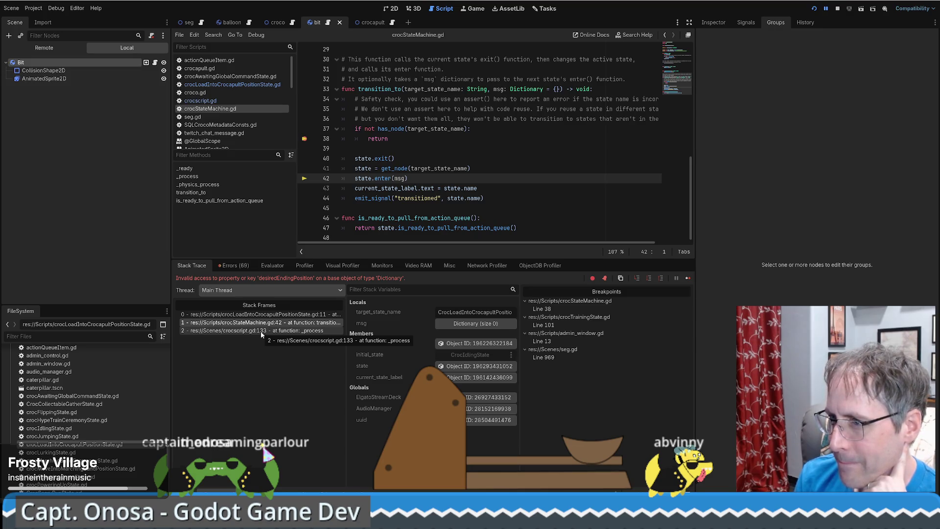
left_click(261, 331)
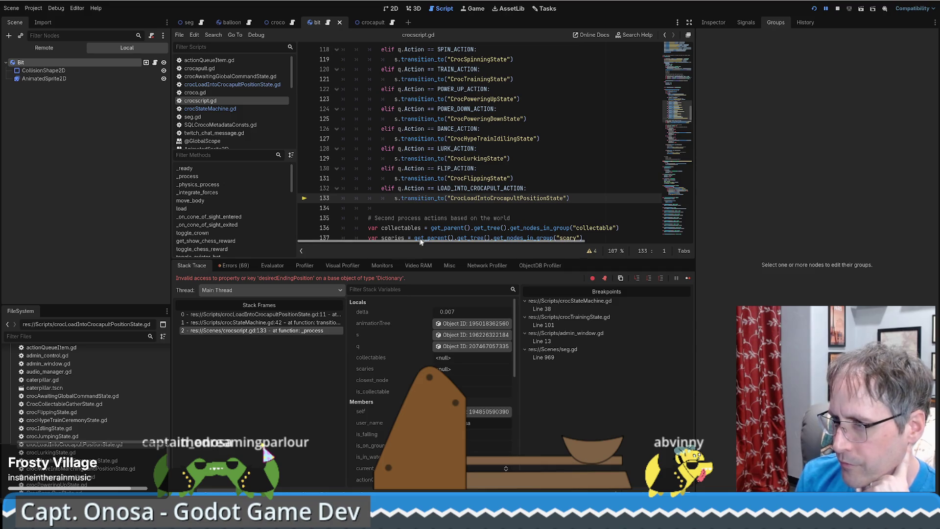
left_click(576, 198)
Pass q.Message as the second argument to transition_to on line 133.
key("BackSpace")
key("BackSpace")
key("BackSpace")
type(", q.m")
key("Return")
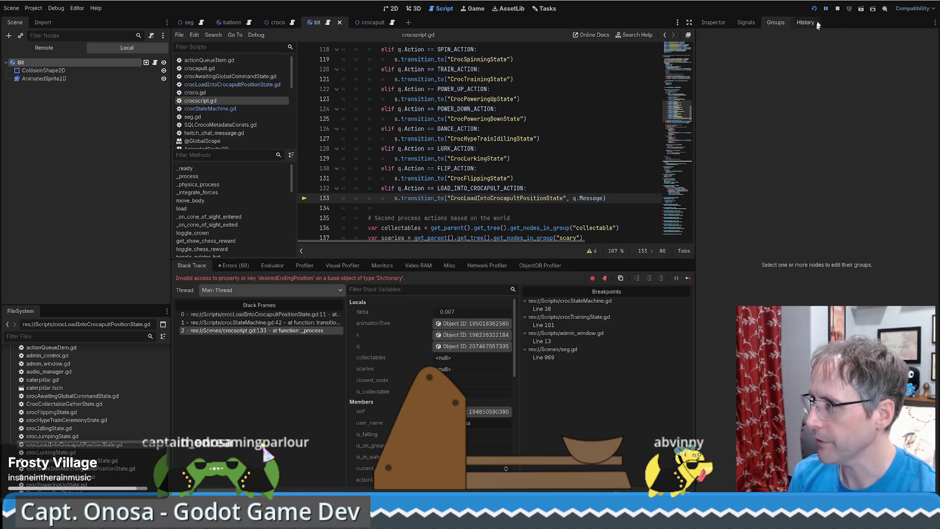
Relaunch the game twice to test croc loading, then close the admin control panel.
left_click(815, 8)
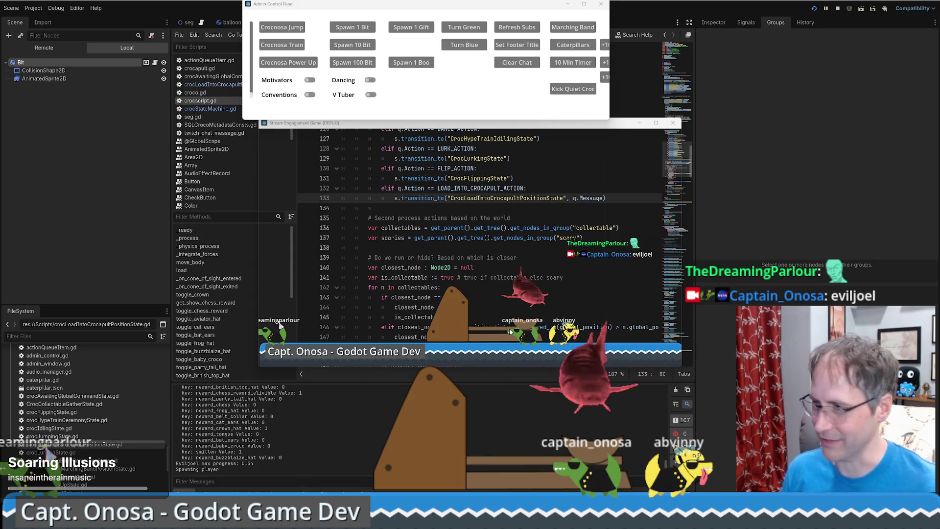
left_click(838, 8)
key("F5")
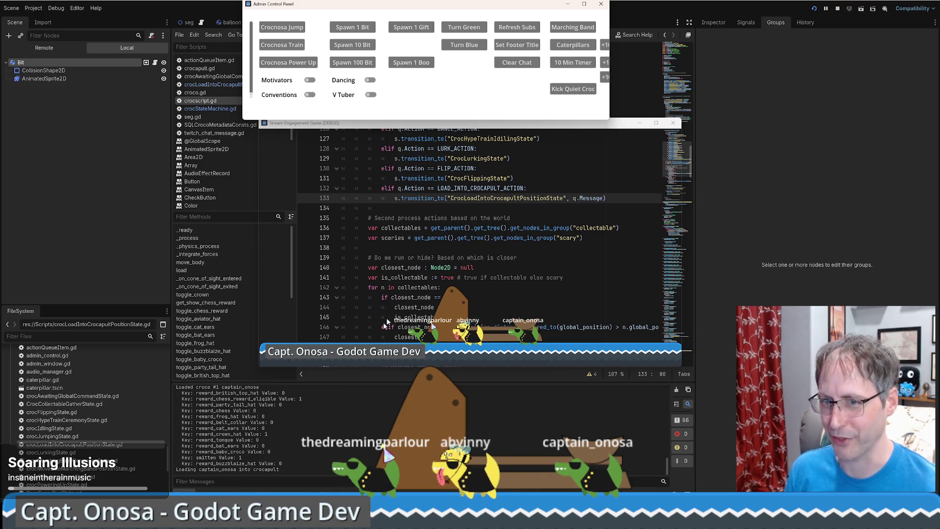
left_click(483, 127)
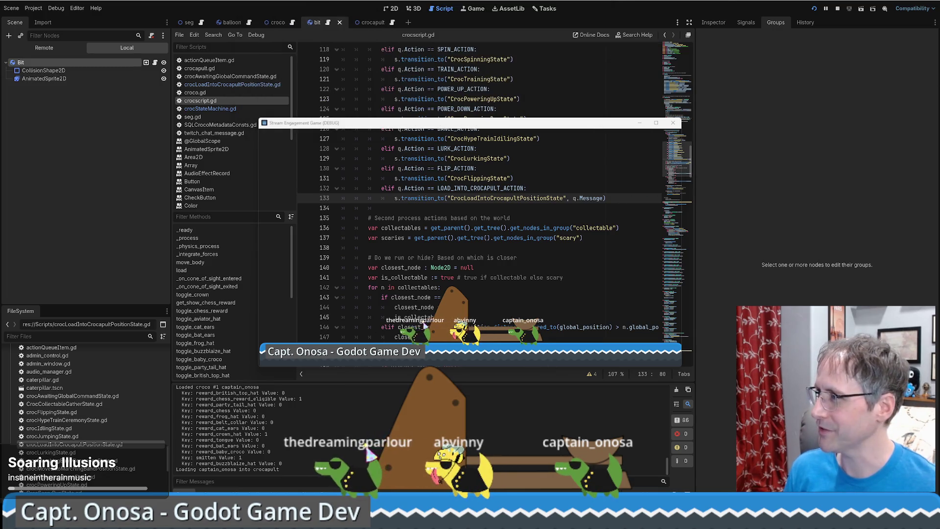
Return to the code and review crocscript lines 135 to 140, including closest_node.
key("alt+Tab")
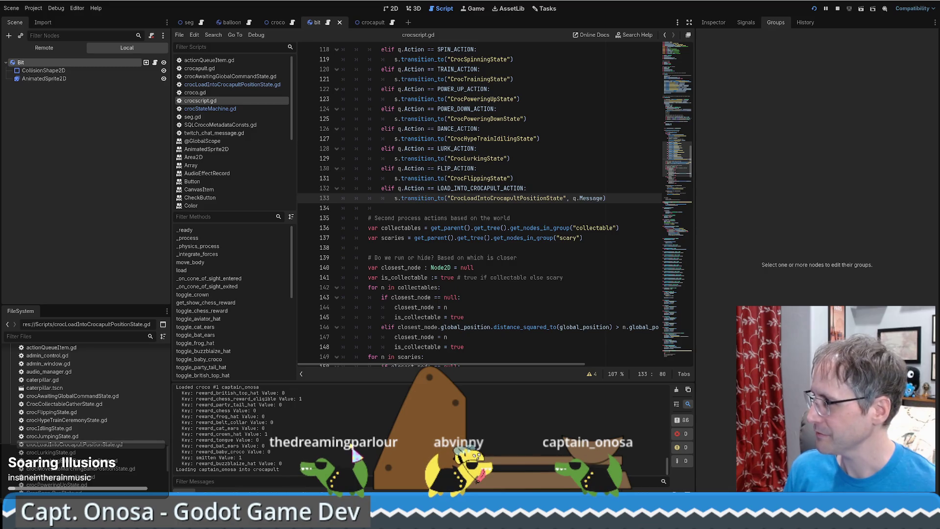
left_click(529, 218)
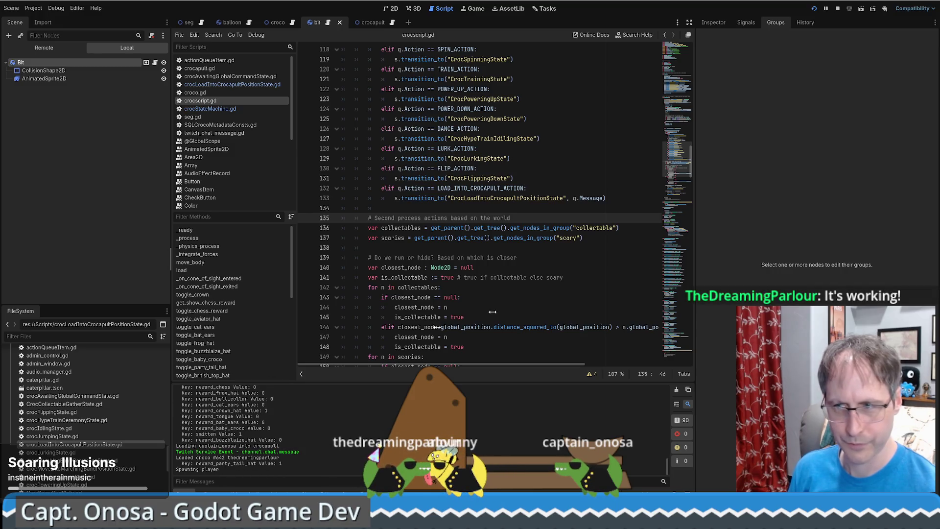
left_click(480, 267)
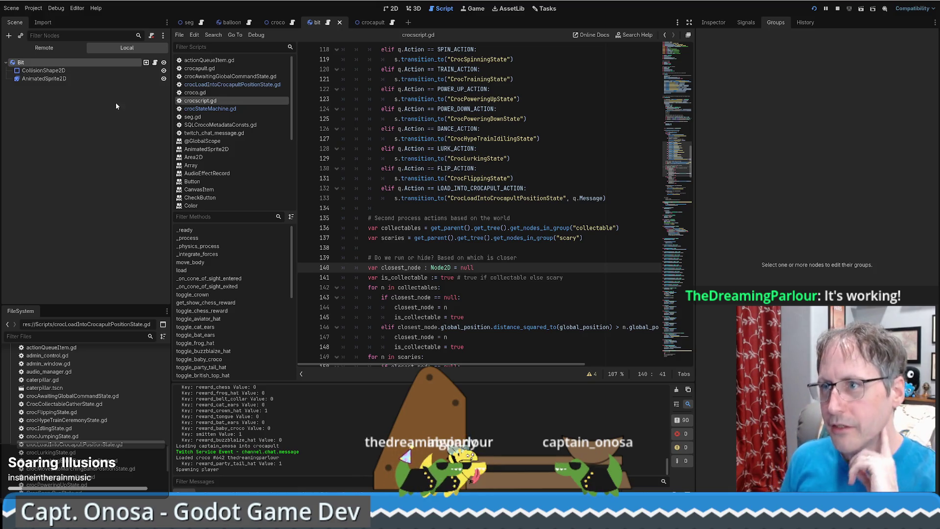
Check load_croco's ready_to_load line in the crocapult script, then open crocLoadIntoCrocapultPositionState.gd.
left_click(371, 22)
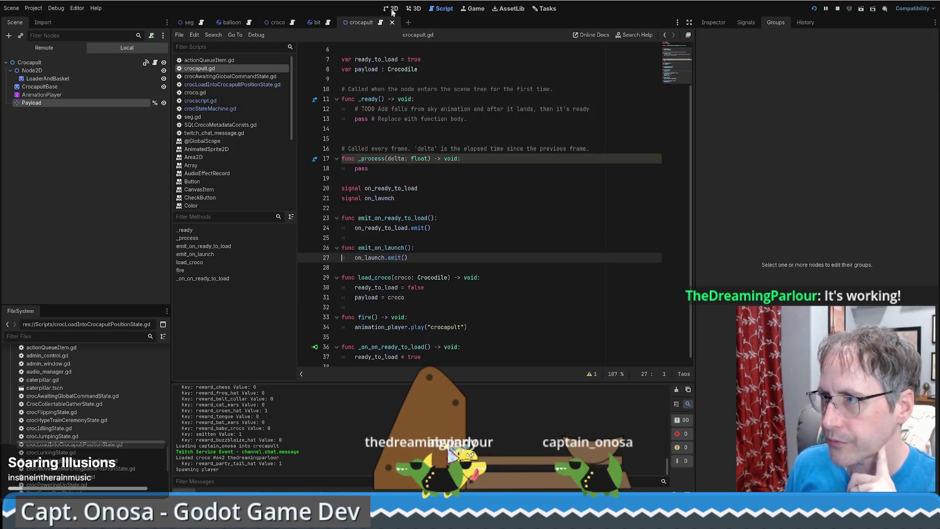
left_click(394, 9)
left_click(383, 23)
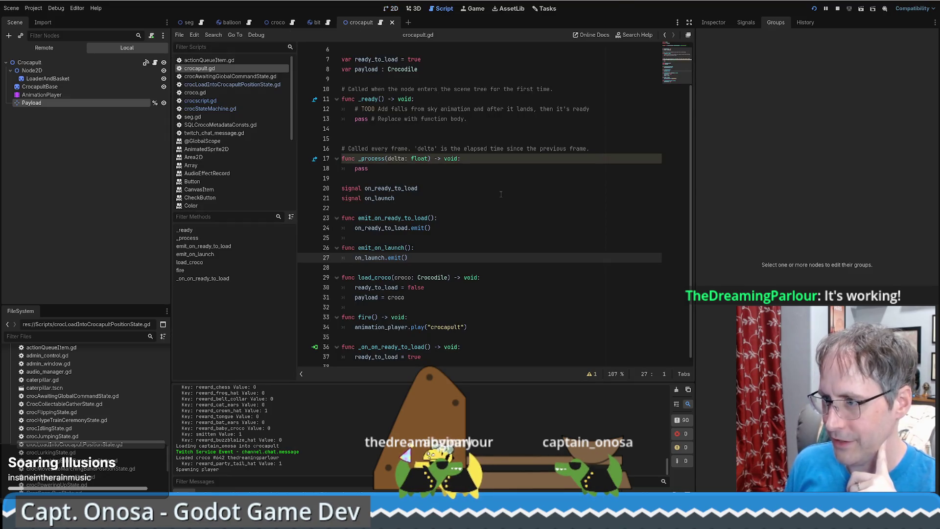
scroll(490, 225, "down", 1)
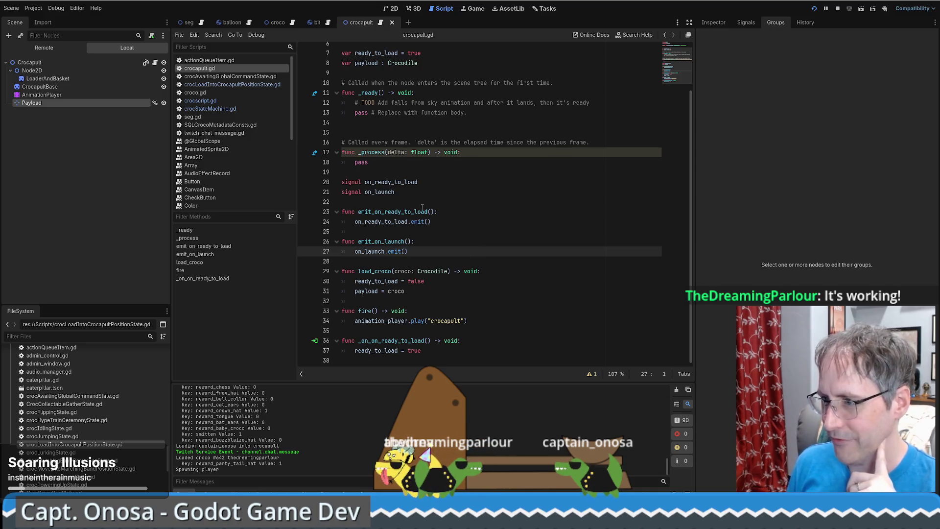
left_click(441, 285)
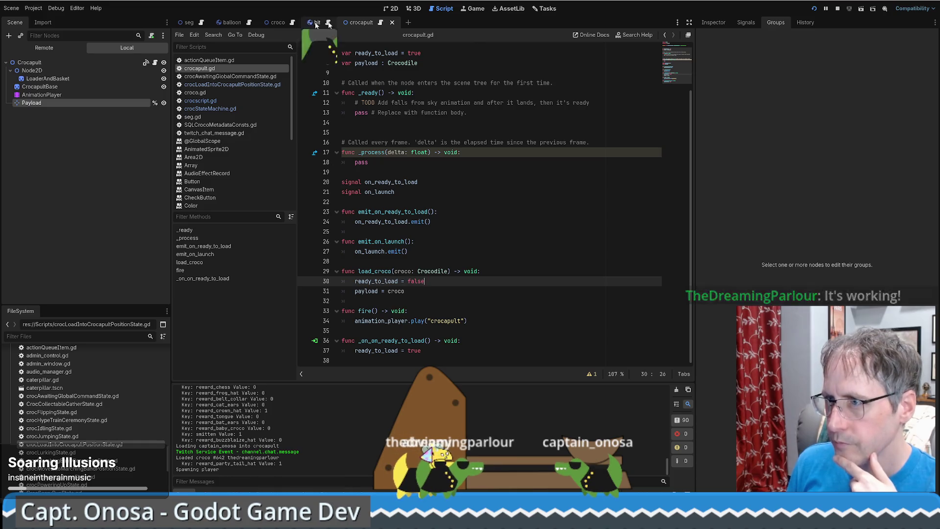
left_click(224, 84)
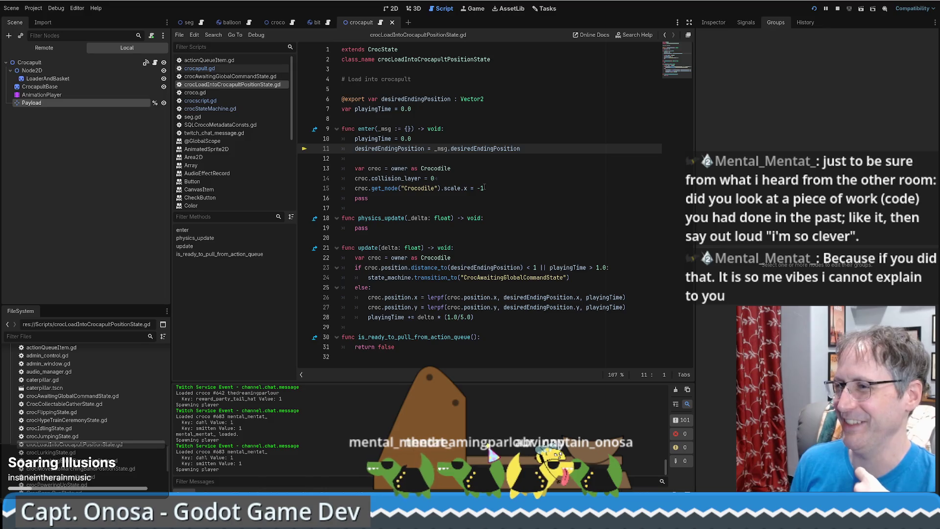
left_click(448, 178)
left_click(334, 150)
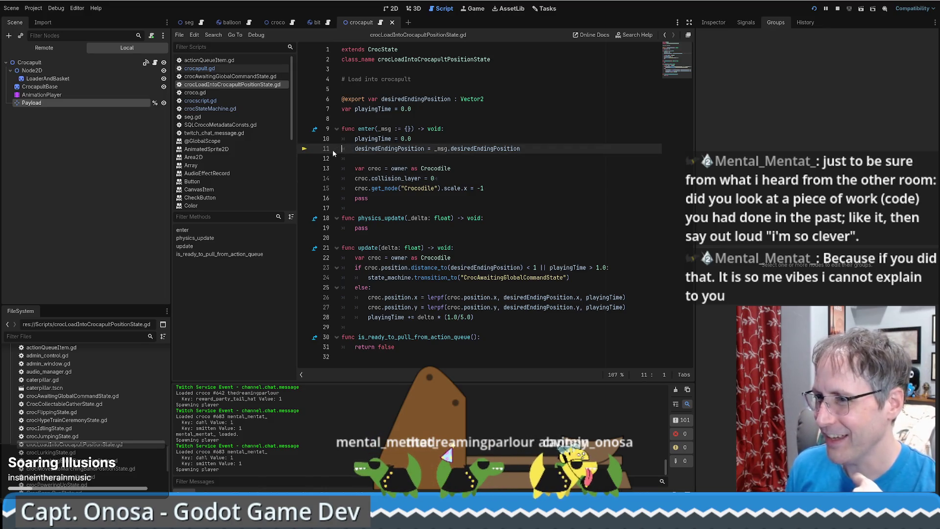
mouse_move(387, 152)
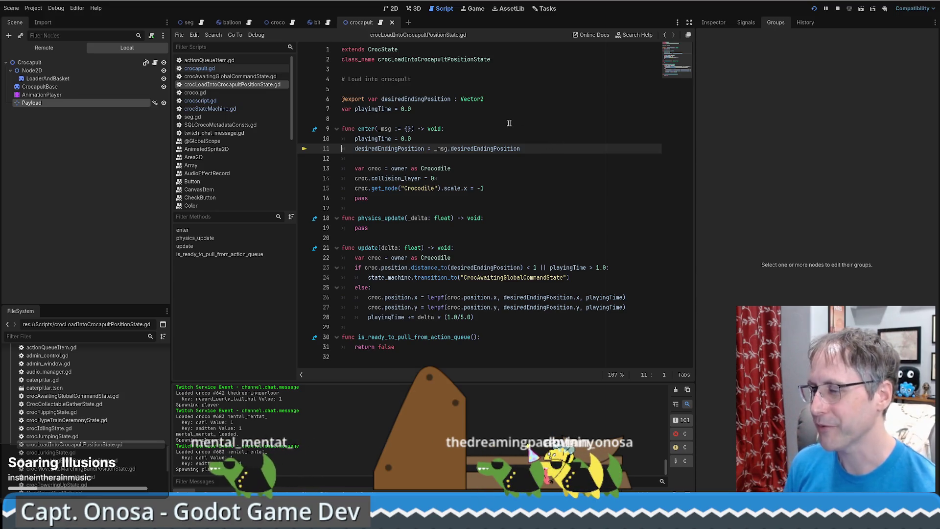
left_click(454, 177)
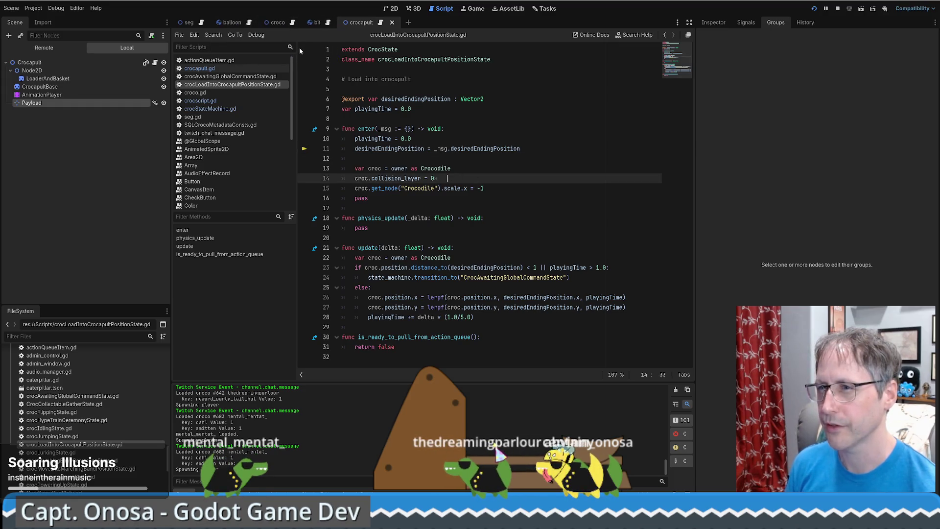
Filter the FileSystem for 'crocodile' and open crocodile_ridgid_body.tscn in the 2D view.
scroll(78, 399, "up", 10)
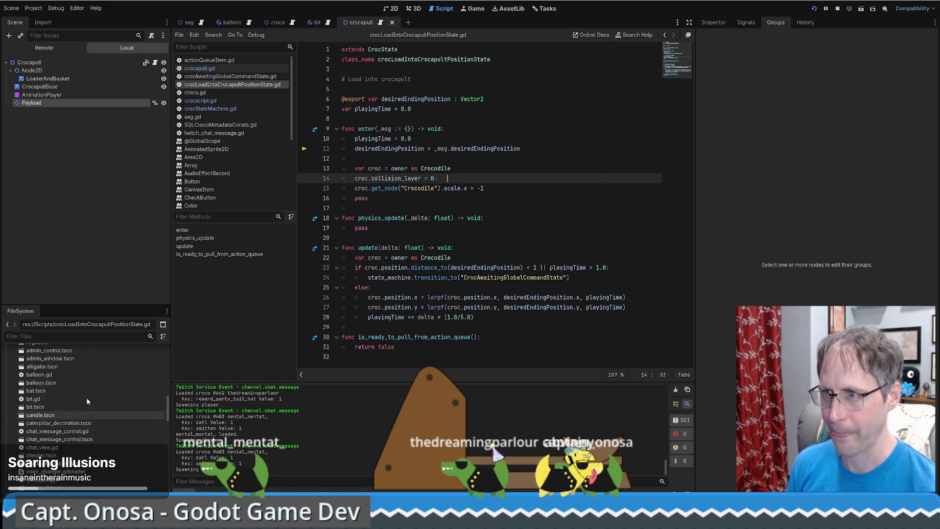
scroll(77, 398, "down", 5)
left_click(77, 336)
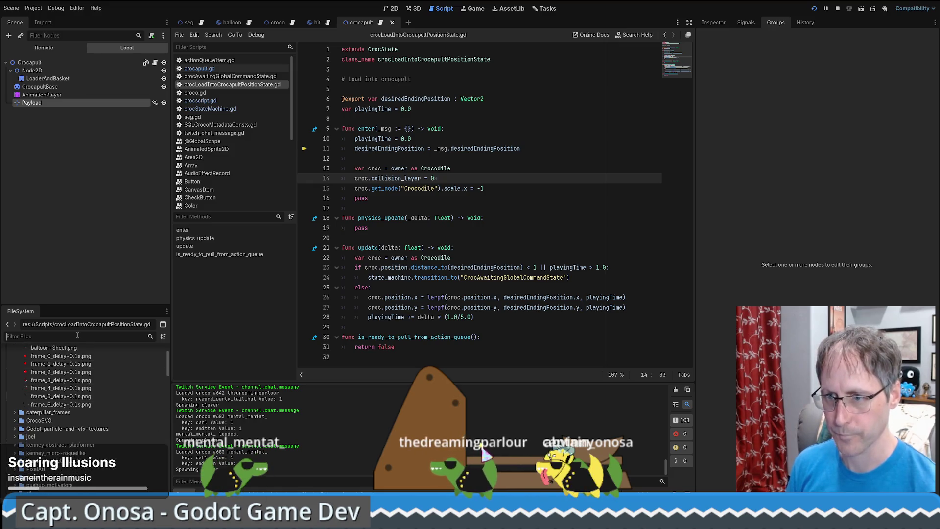
type("crp")
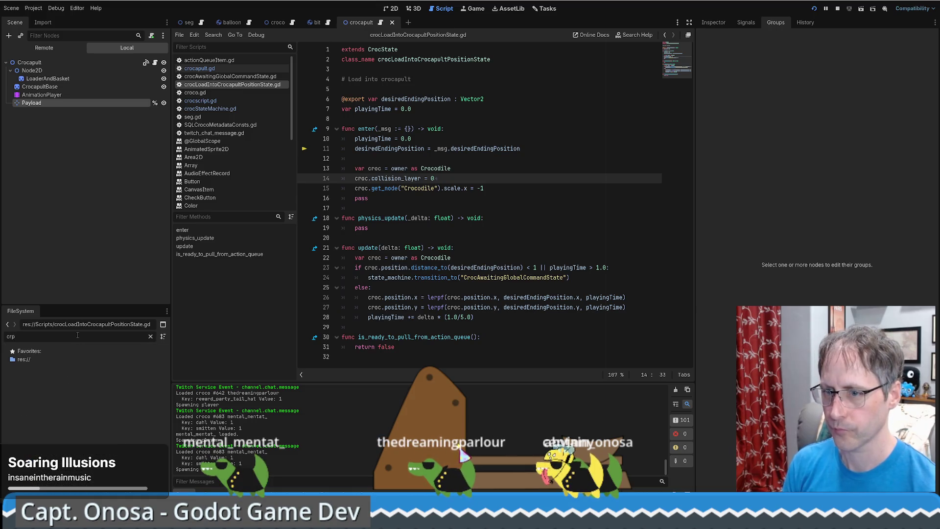
type("oco")
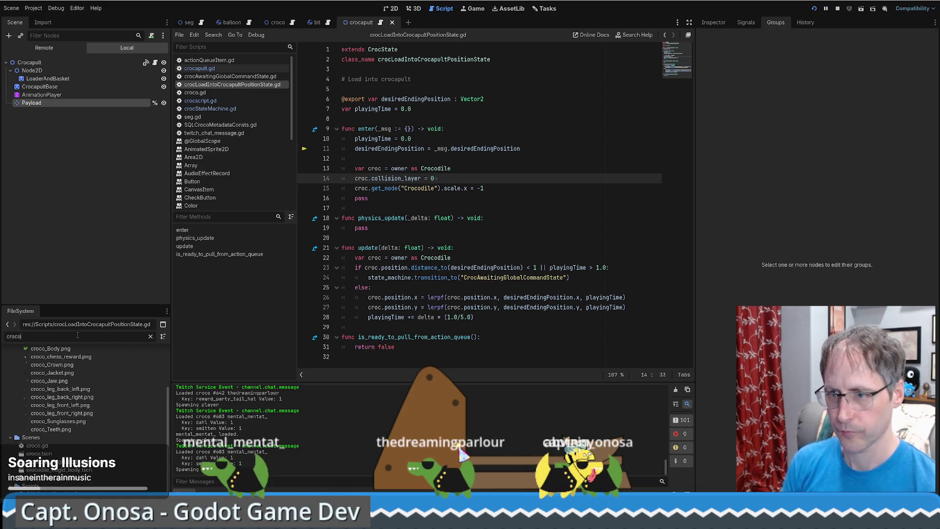
type("dile")
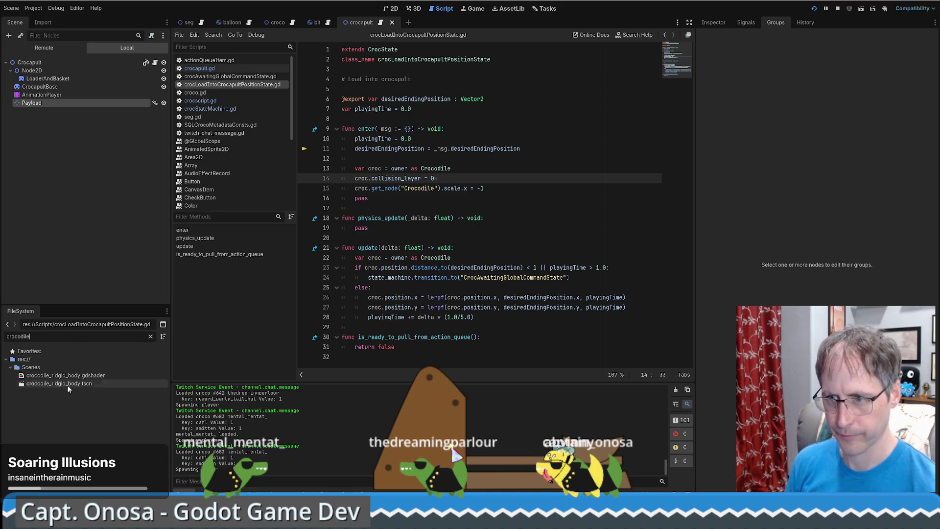
double_click(69, 384)
key("ctrl+F1")
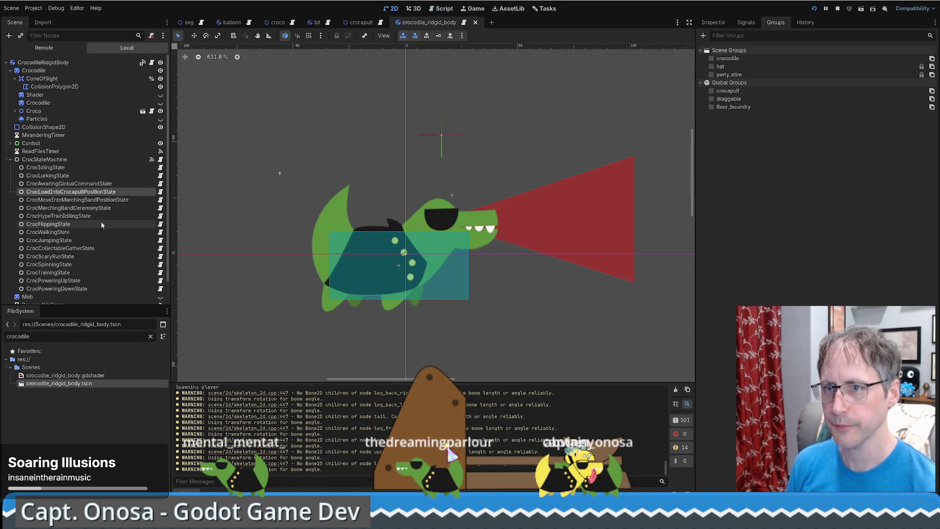
Set the root CrocodileRidgidBody's Gravity Scale to 0 in the Inspector.
left_click(43, 63)
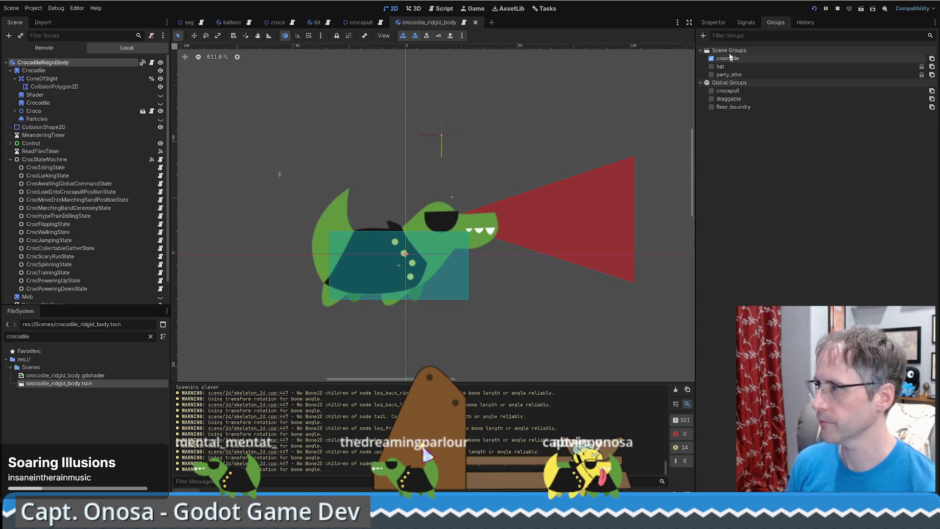
left_click(723, 23)
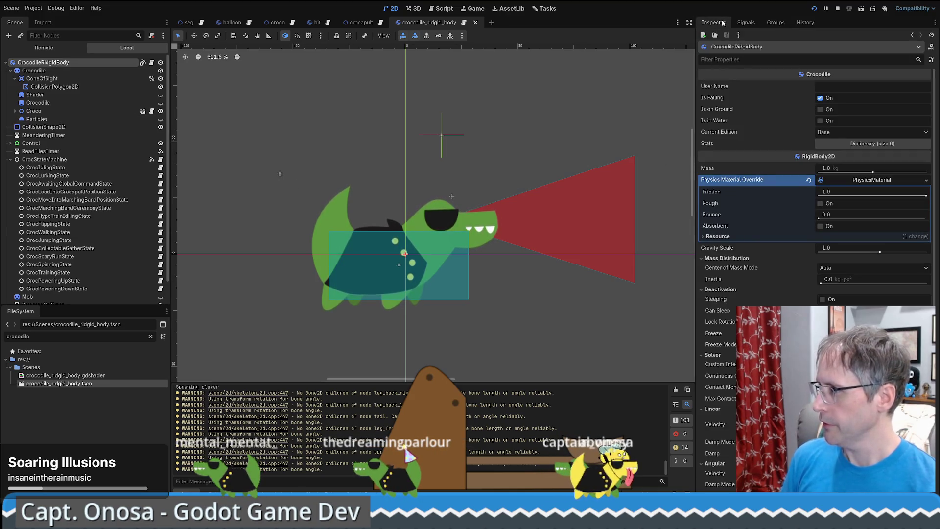
left_click(840, 249)
type("0")
key("Return")
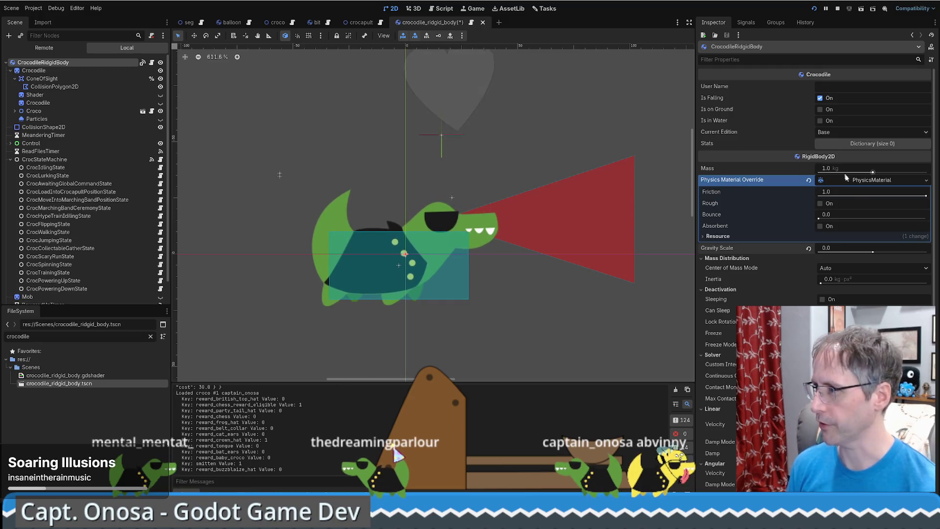
Restore the crocodile body's Gravity Scale to 1.0 and bring the running bee game forward.
key("Return")
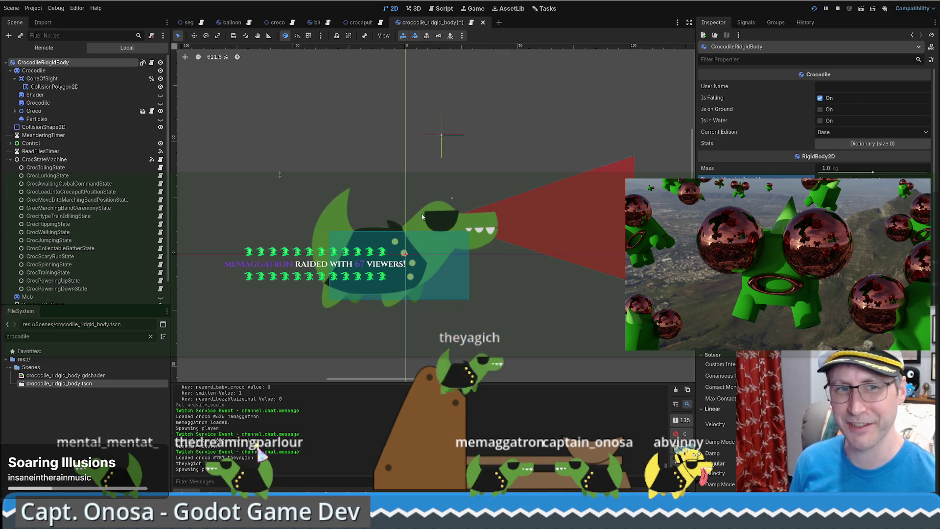
left_click_drag(434, 156, 427, 184)
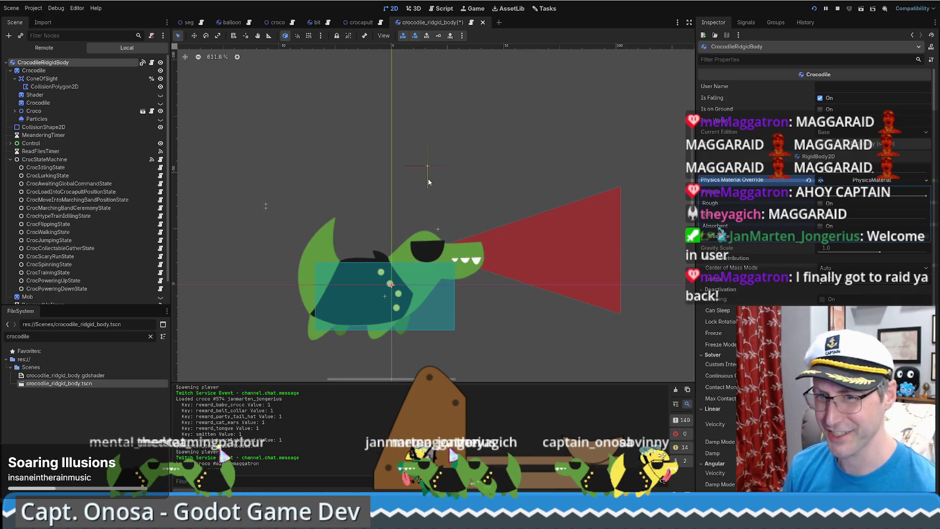
mouse_move(440, 250)
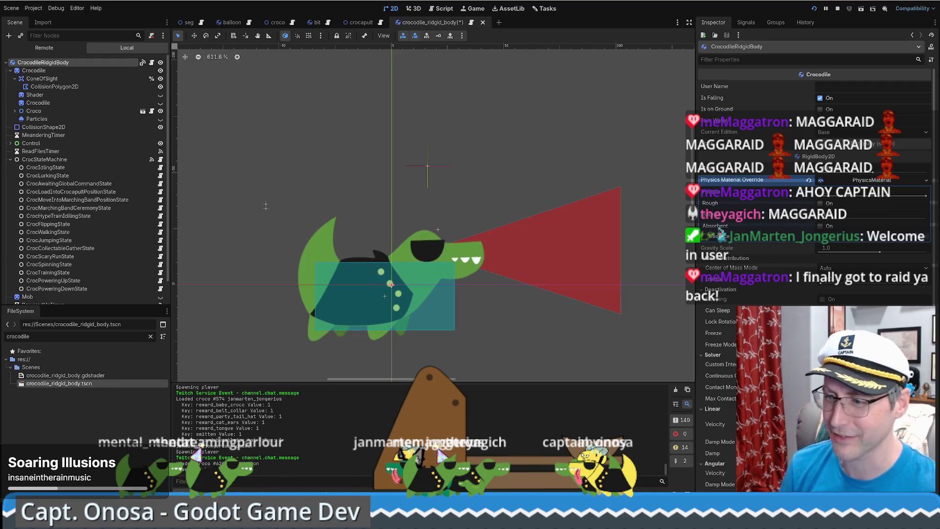
mouse_move(304, 522)
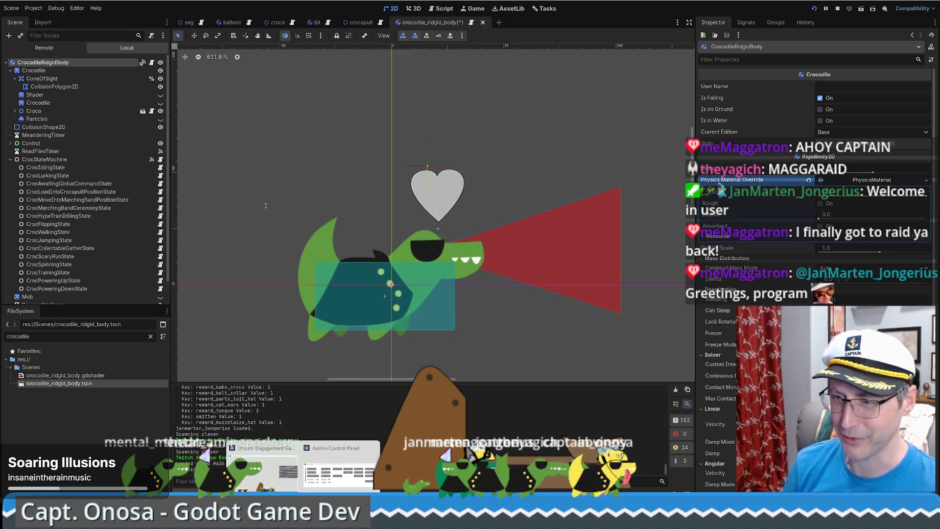
left_click(288, 479)
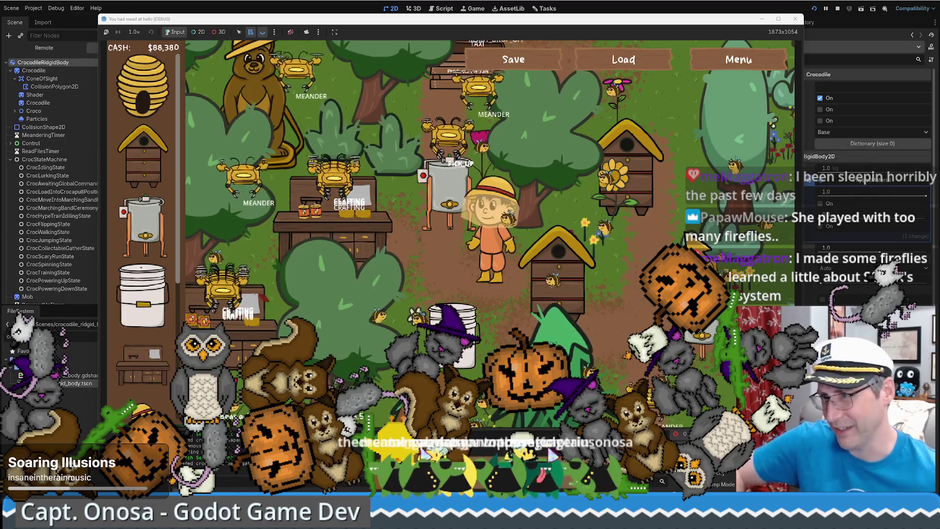
Take the honeycomb from the beehive and process it in the Honey Extractor.
left_click(592, 285)
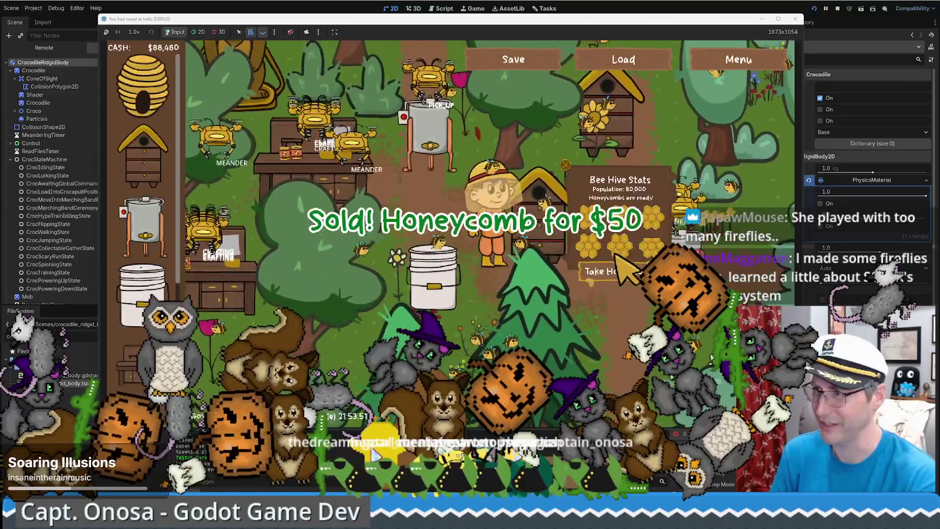
left_click(621, 284)
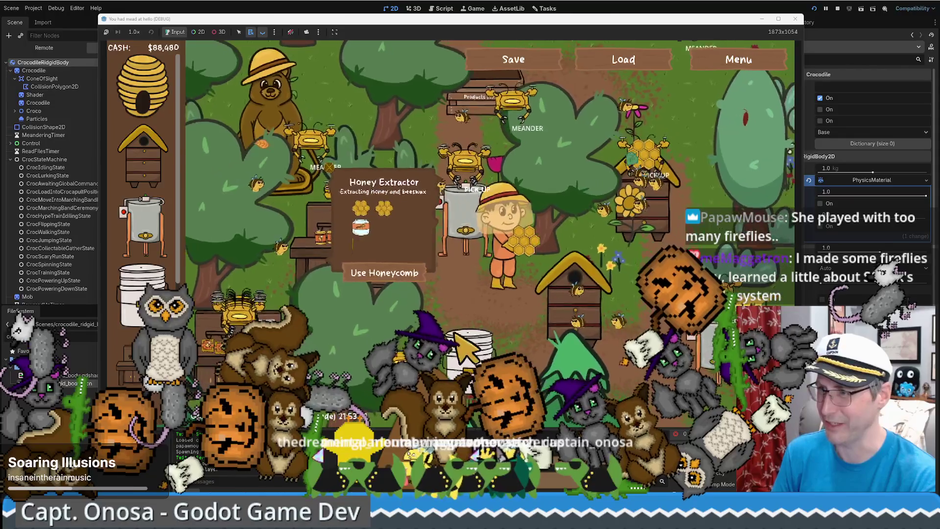
left_click(458, 337)
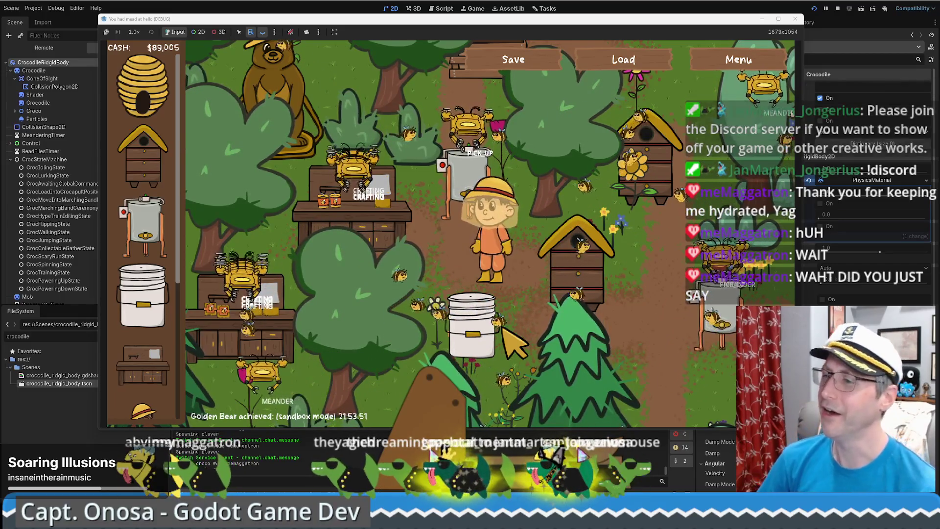
Walk the beekeeper beside the beehive, then stop the running game with F8.
key("Up")
key("Right")
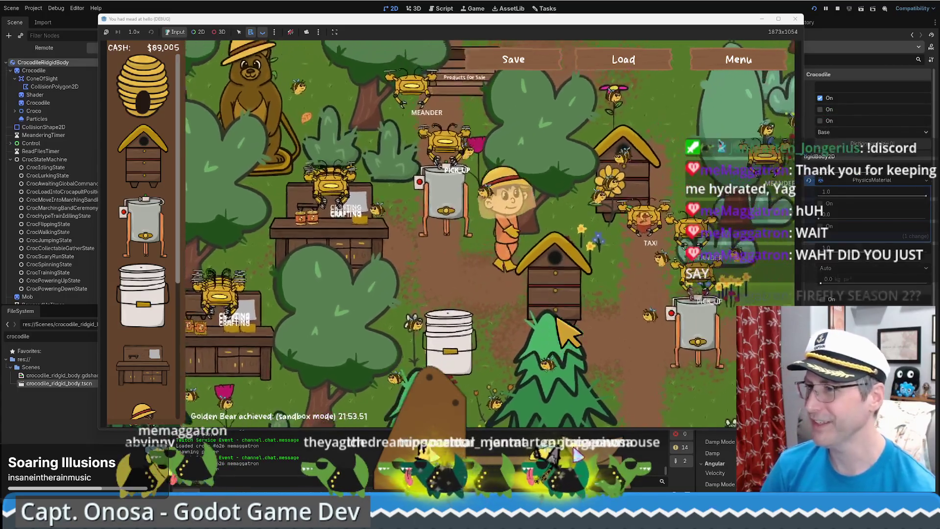
key("Up")
key("Left")
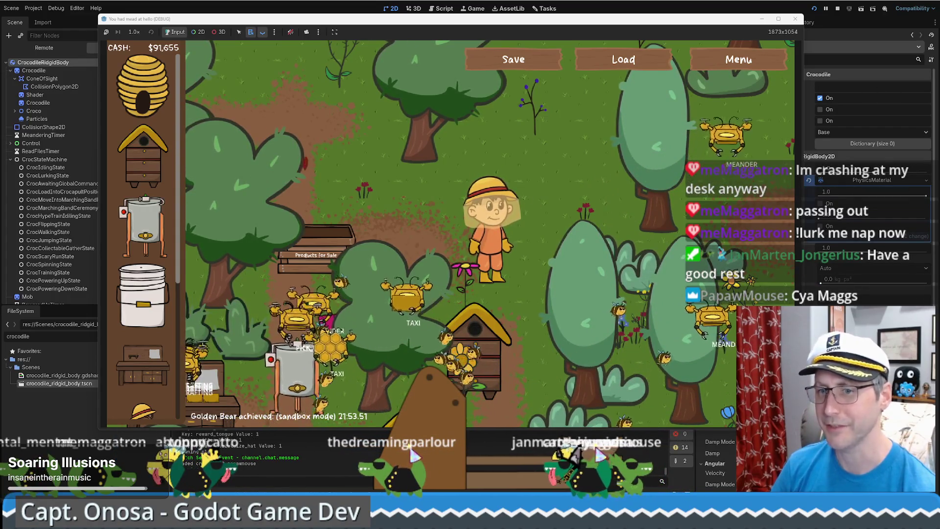
key("F8")
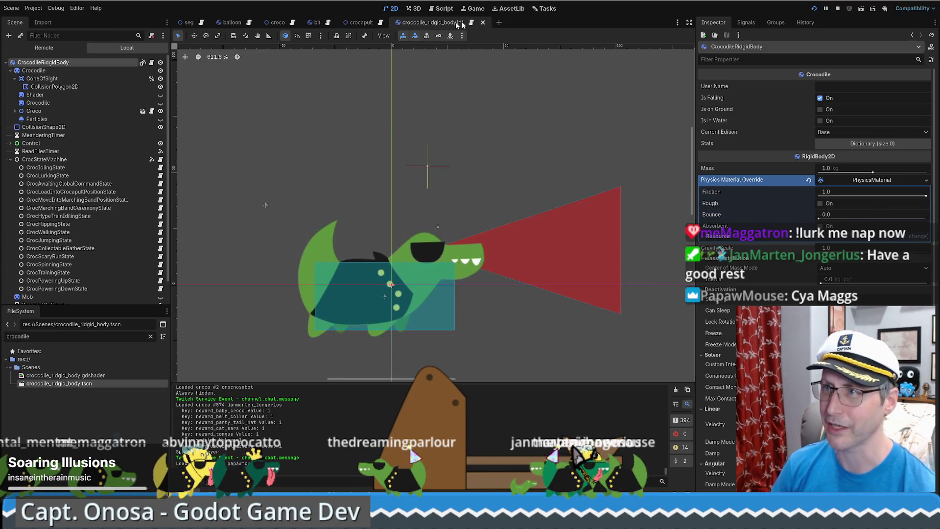
Play the crocapult launch animation on the crocapult scene's AnimationPlayer, then stop and rewind it.
left_click(360, 22)
scroll(478, 233, "up", 3)
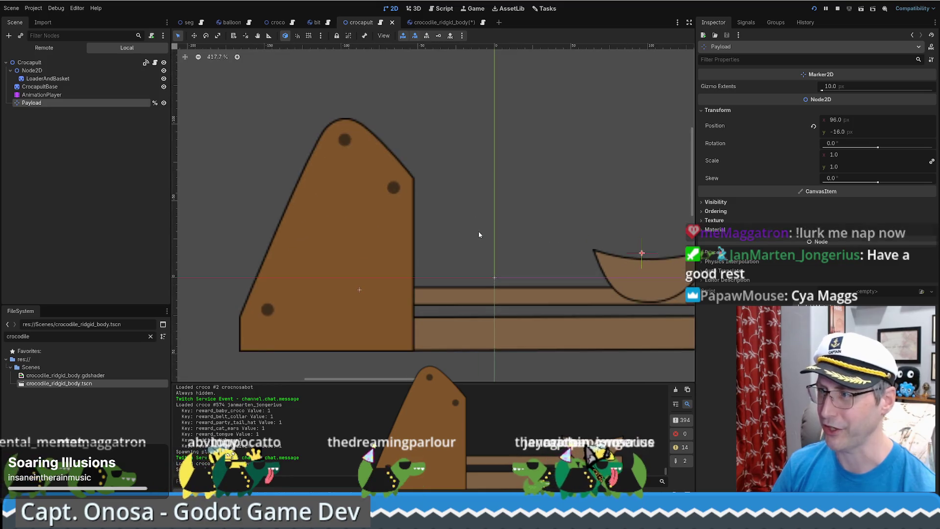
mouse_move(483, 203)
left_mouse_down()
mouse_move(417, 180)
mouse_move(427, 187)
left_mouse_up()
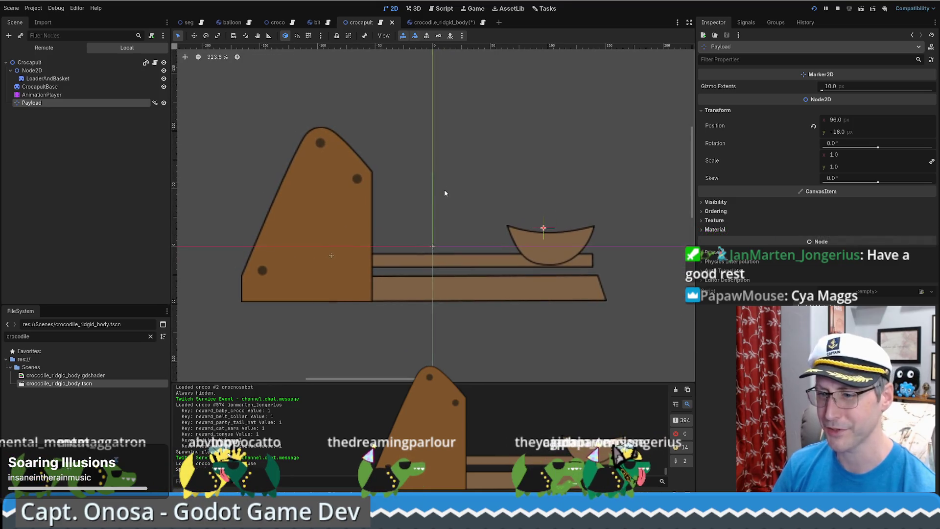
left_click(55, 95)
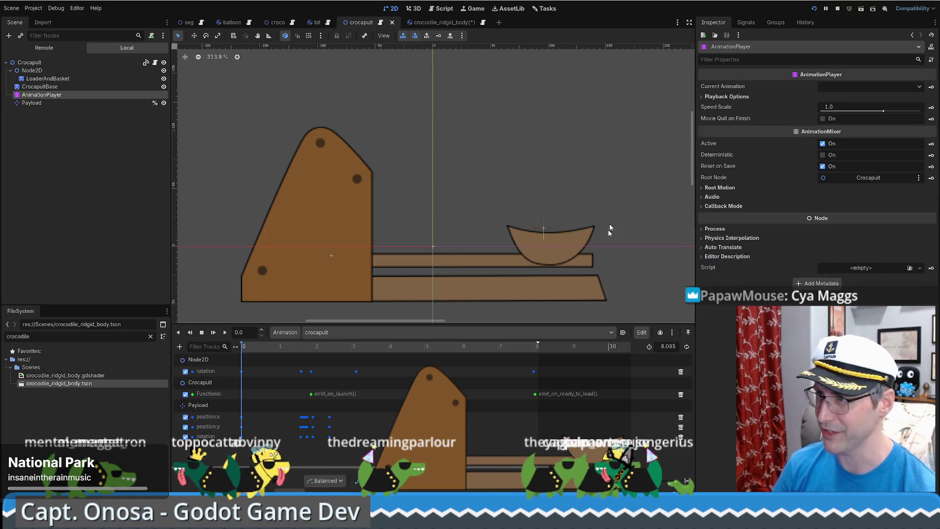
key("shift+d")
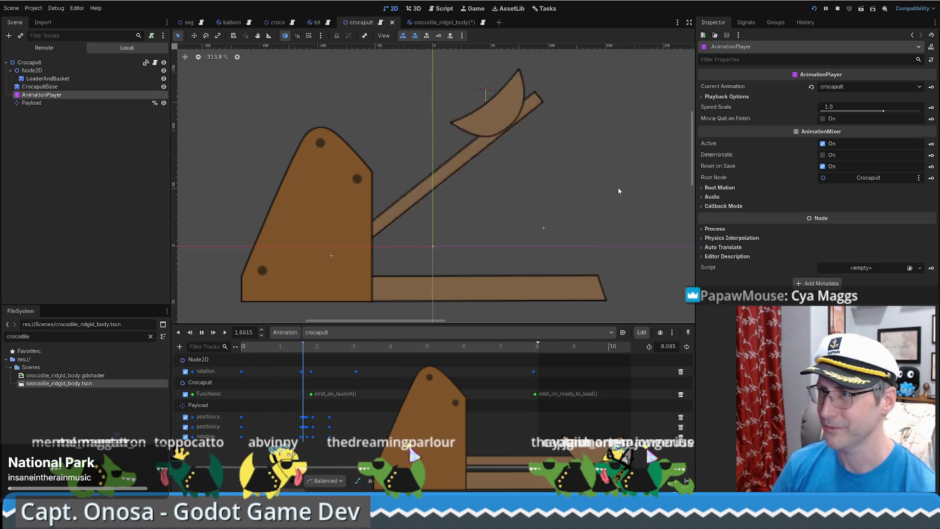
scroll(428, 172, "down", 2)
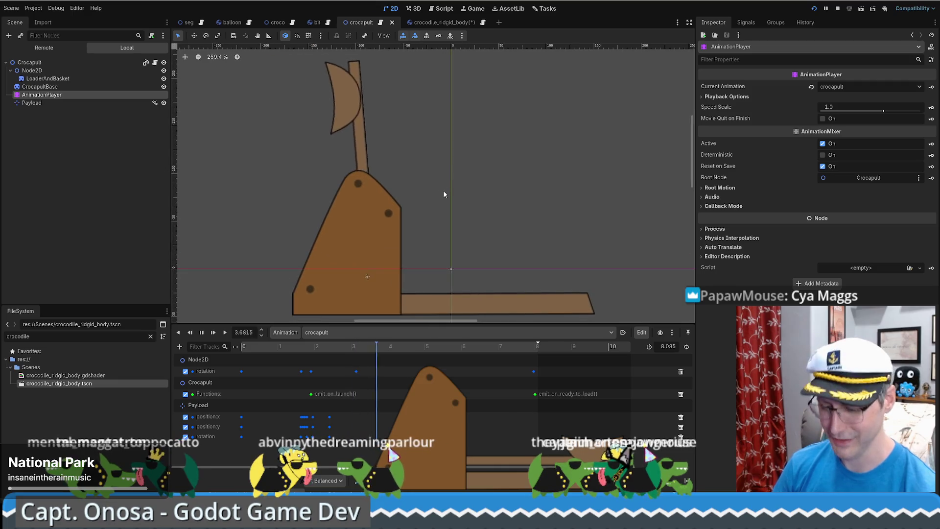
key("s")
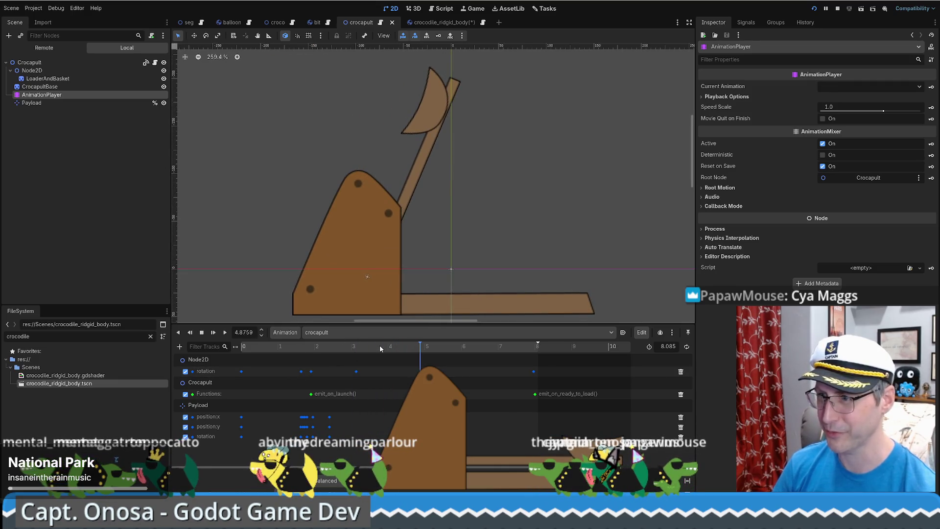
key("s")
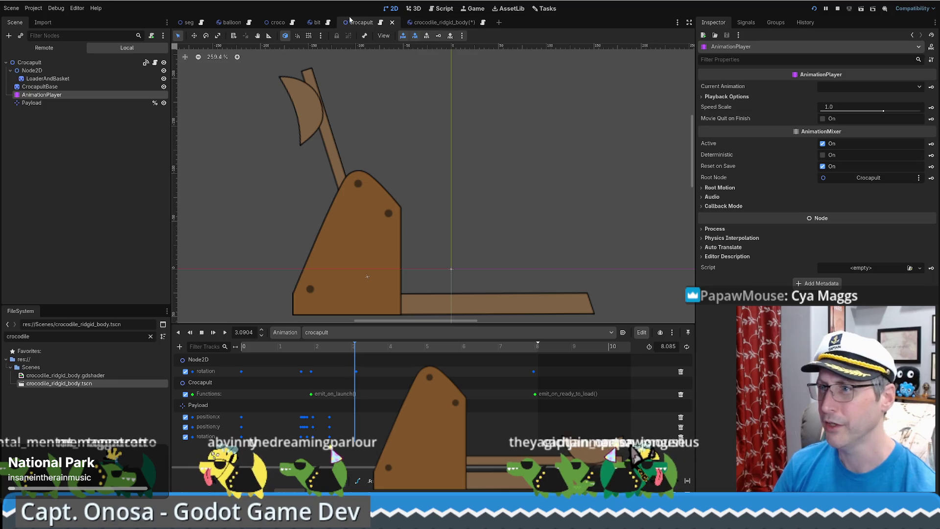
left_click(201, 24)
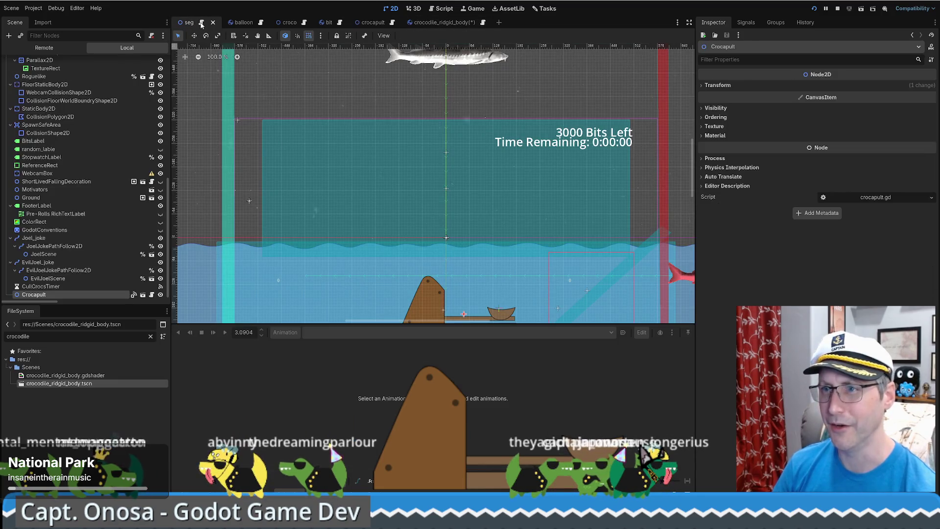
Open seg.gd and read through the load_croco_into_crocapult function.
left_click(202, 24)
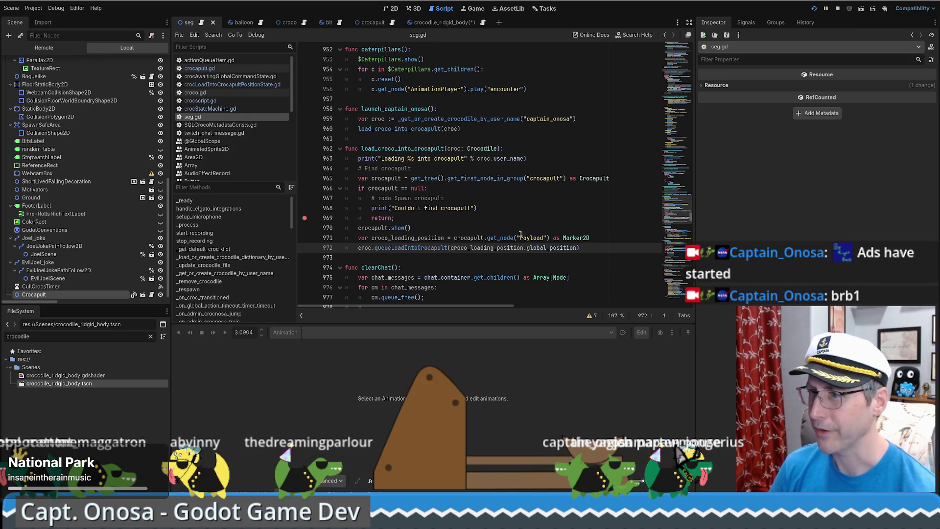
scroll(524, 233, "down", 3)
scroll(509, 230, "up", 3)
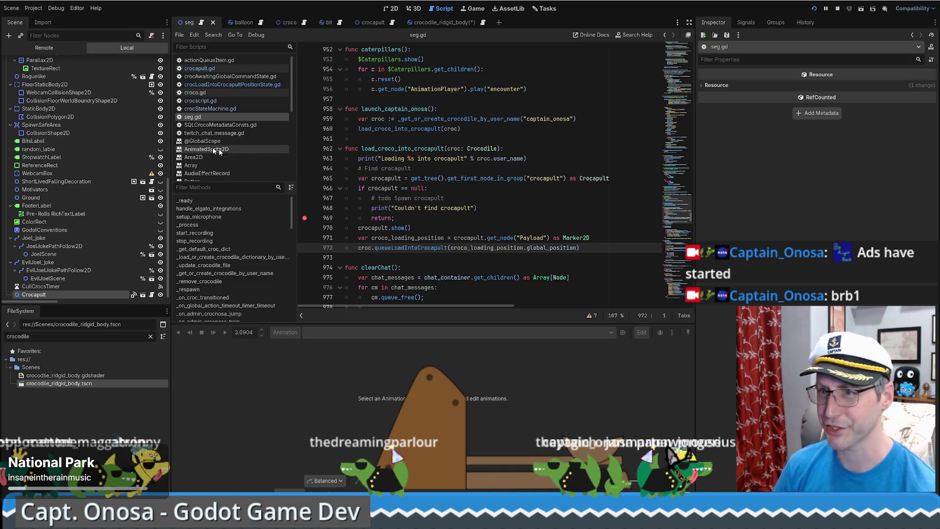
scroll(125, 168, "up", 2)
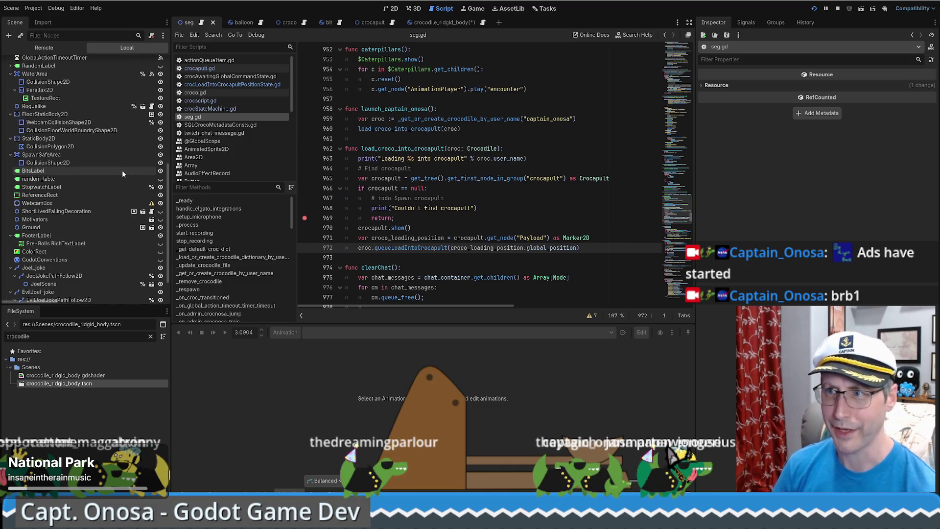
scroll(119, 175, "down", 2)
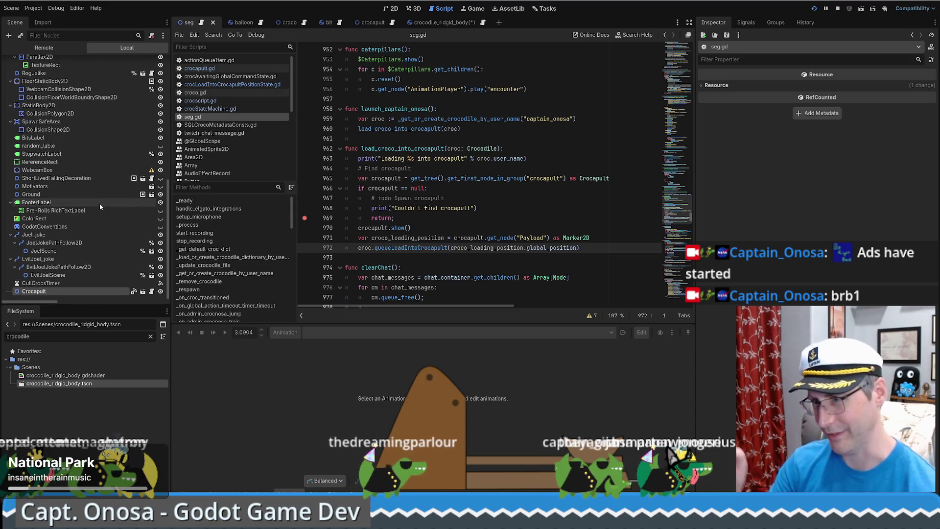
scroll(510, 223, "up", 7)
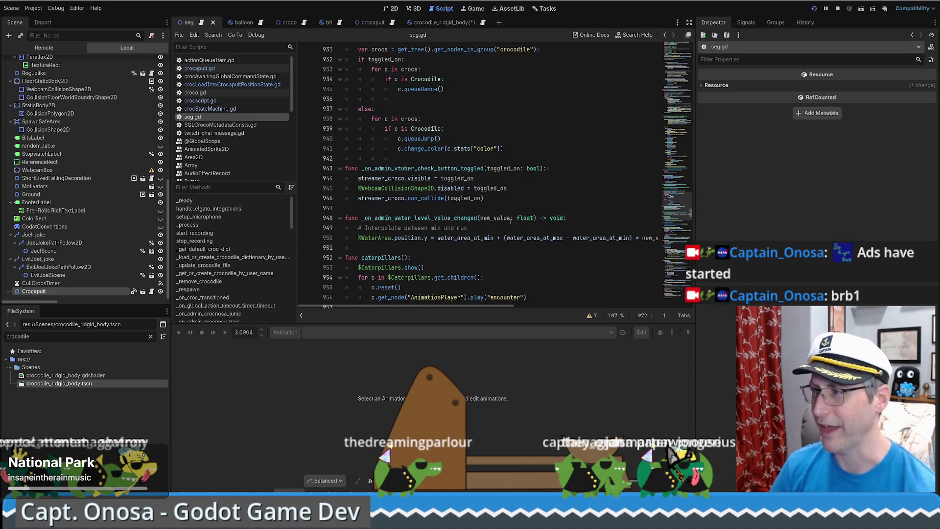
scroll(567, 154, "down", 4)
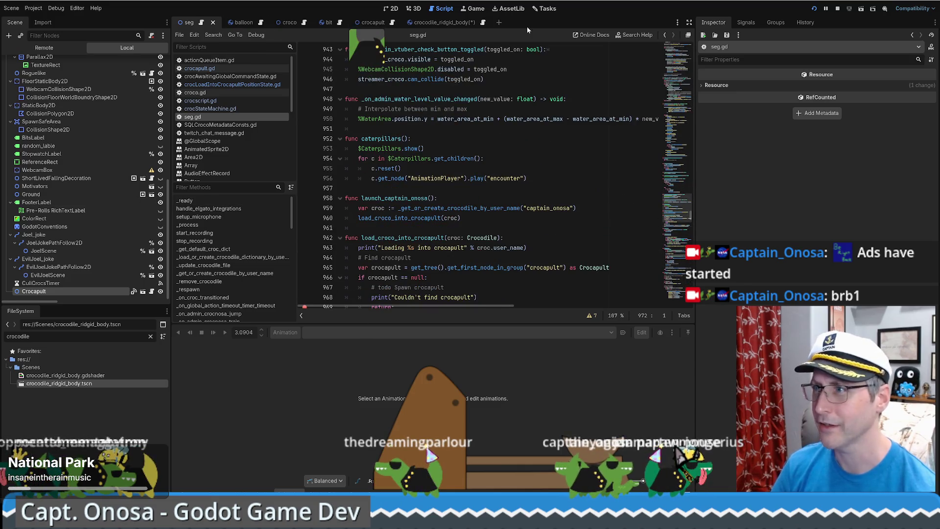
Open crocscript.gd from the crocodile_ridgid_body scene, placing the caret in the lurk action branch.
left_click(461, 22)
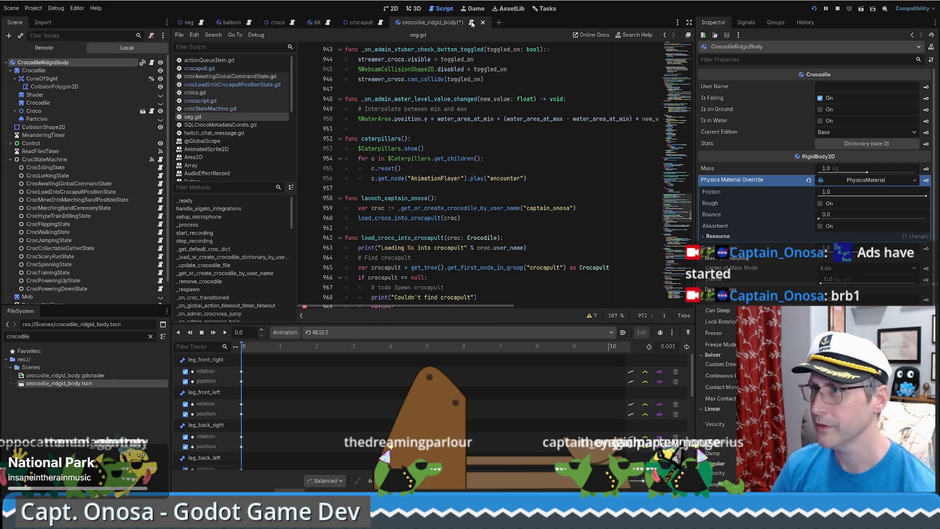
left_click(472, 22)
left_click(567, 161)
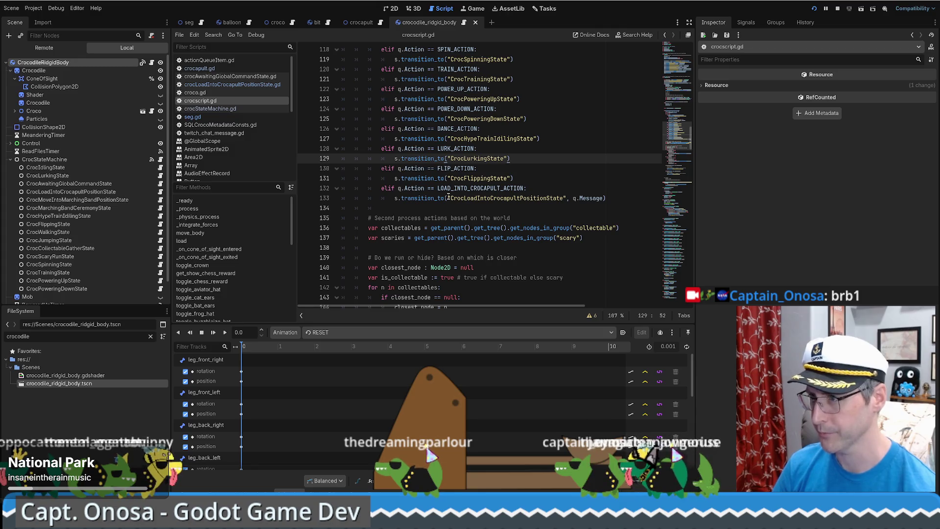
Check that the LOAD_INTO_CROCAPULT_ACTION branch on line 133 passes q.Message to its state.
left_click_drag(473, 198, 520, 198)
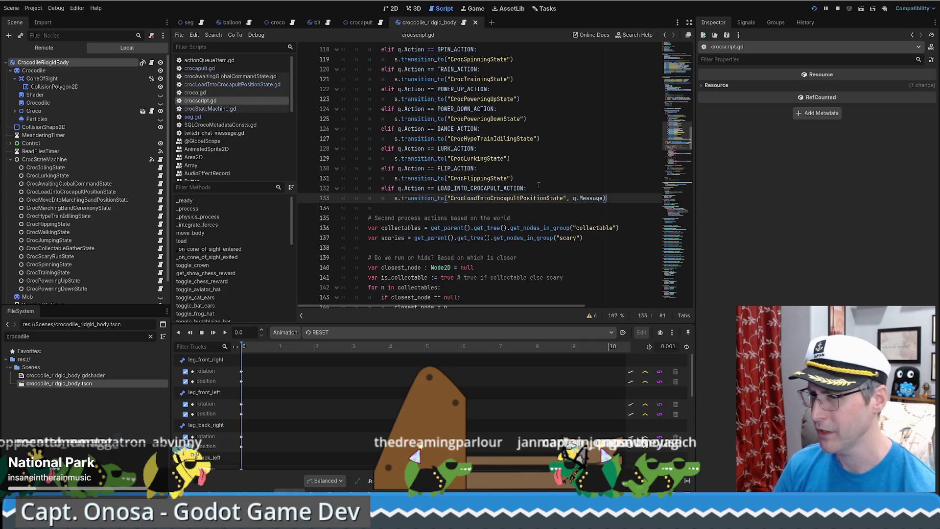
scroll(532, 187, "down", 1)
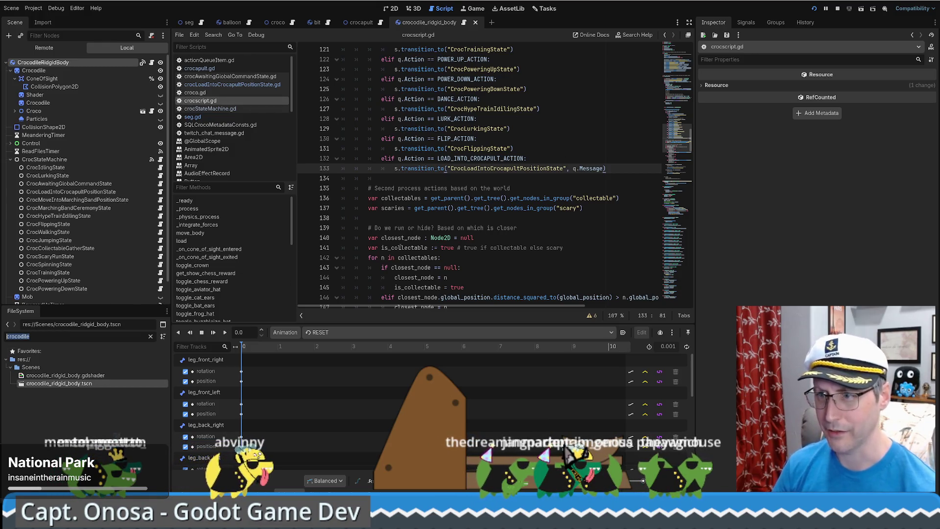
left_click(240, 84)
left_click(246, 77)
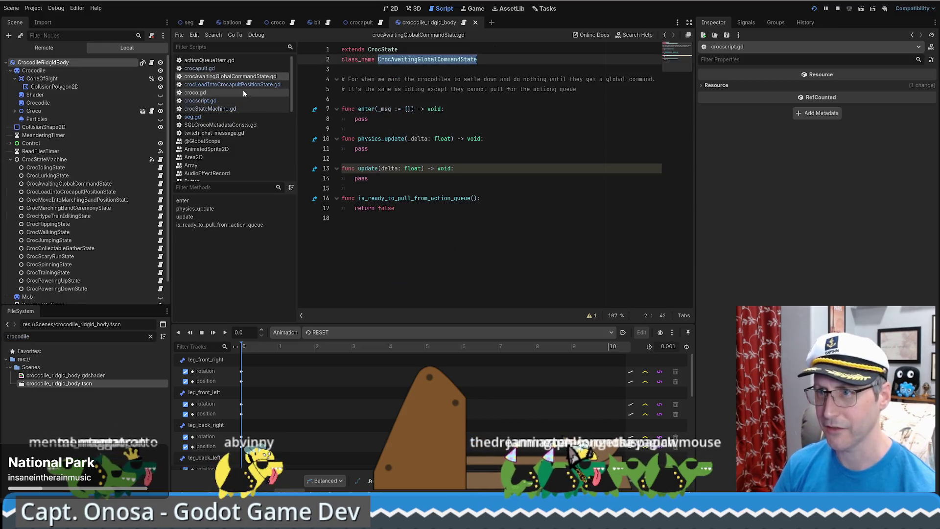
Insert a blank line 7 after the desiredEndingPosition export in crocLoadIntoCrocapultPositionState.gd.
left_click(243, 84)
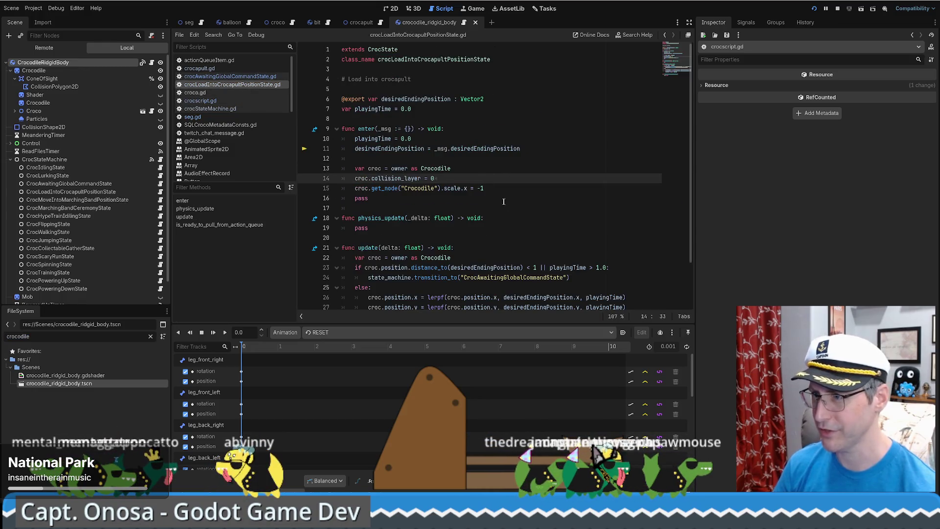
scroll(505, 202, "down", 2)
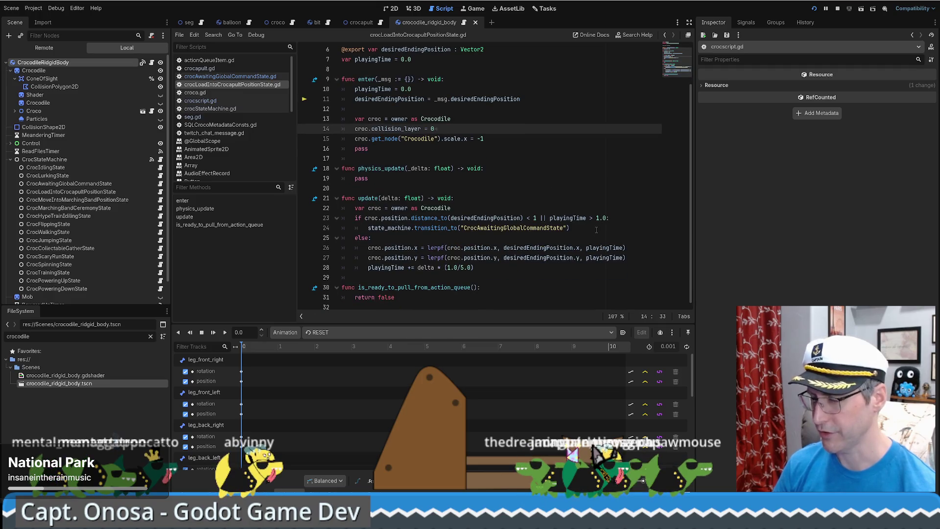
left_click(573, 228)
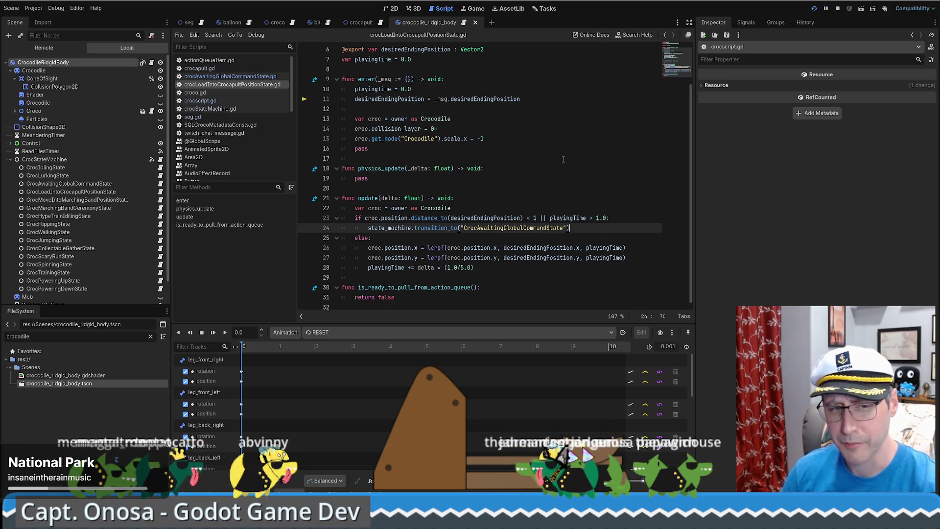
scroll(550, 176, "up", 2)
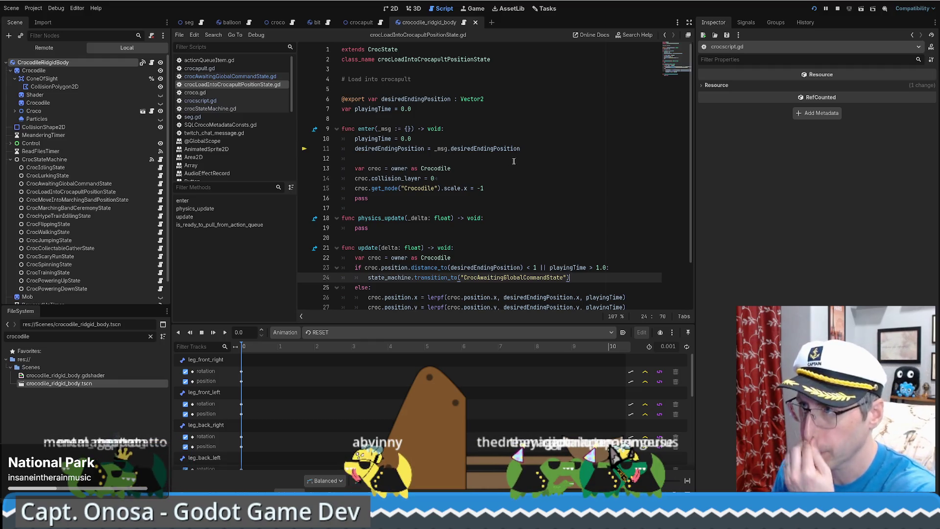
left_click(522, 160)
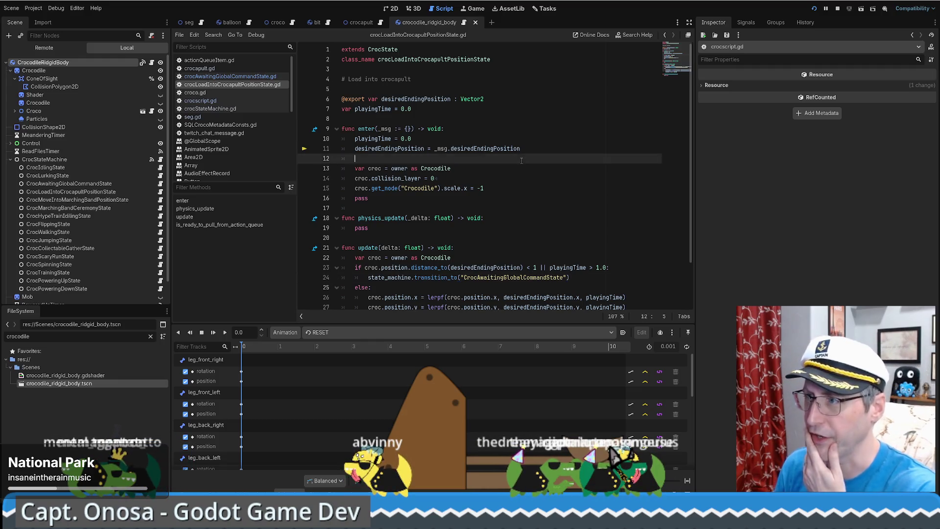
left_click(532, 100)
key("Return")
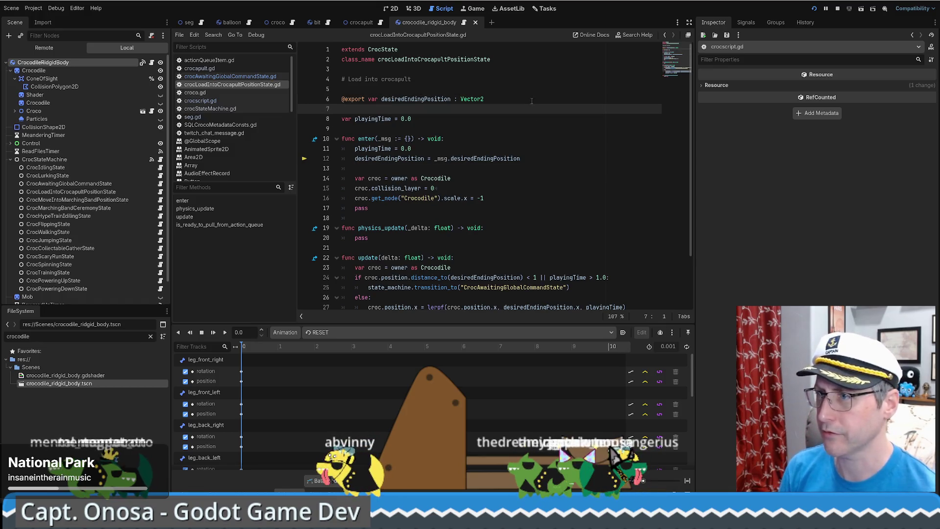
Declare 'var crocapult : Crocapult' and assign crocapult = _msg.crocapult in enter().
type("var c")
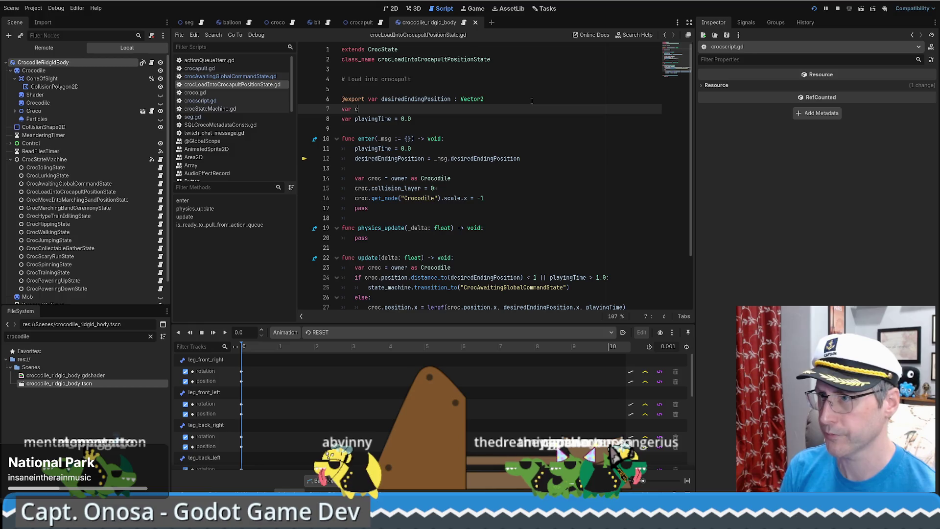
type("rocapult : Cr")
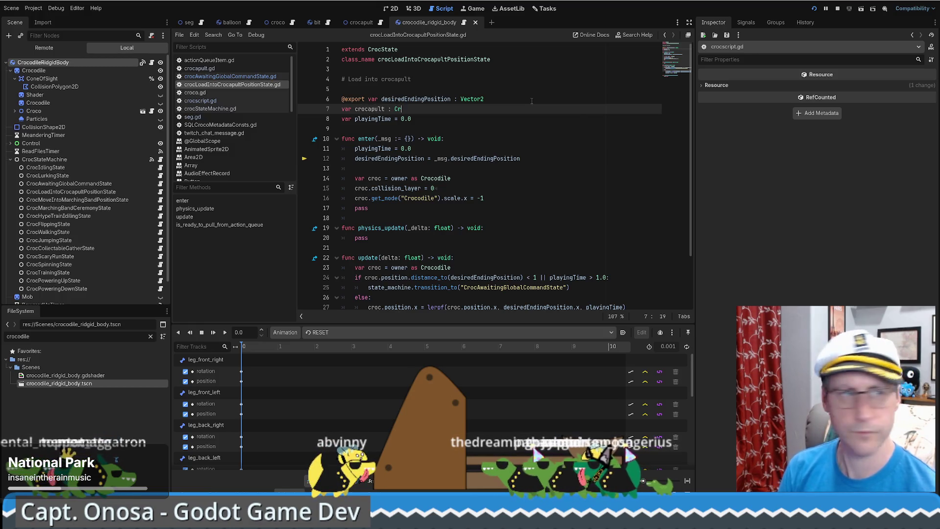
type("ocapult")
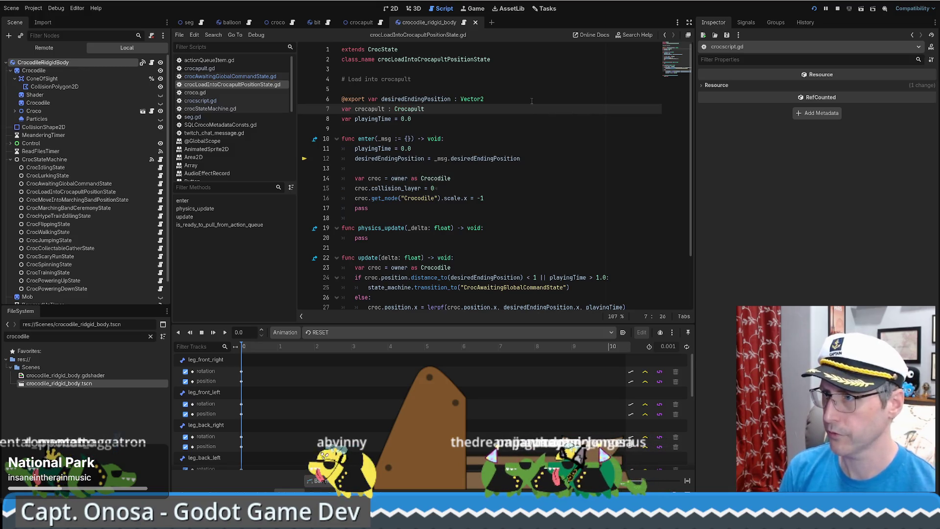
double_click(369, 109)
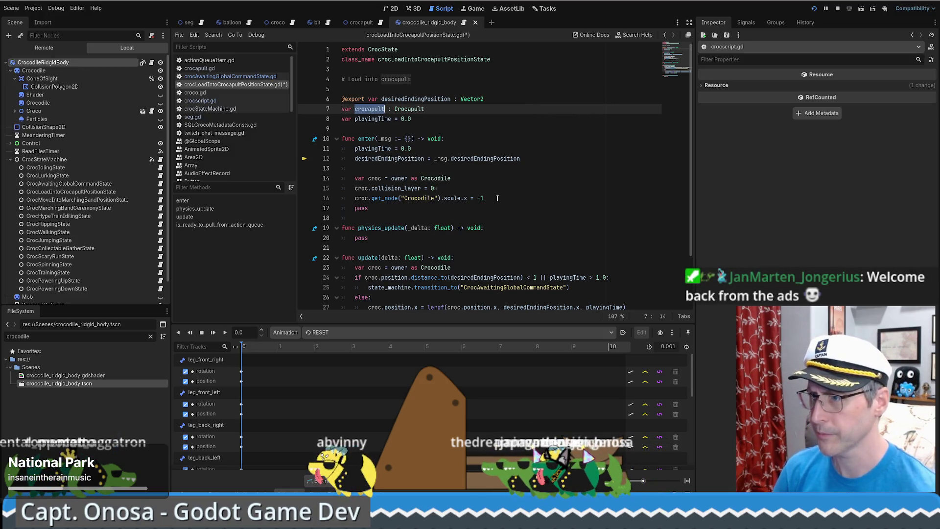
left_click(547, 161)
key("Return")
key("ctrl+v")
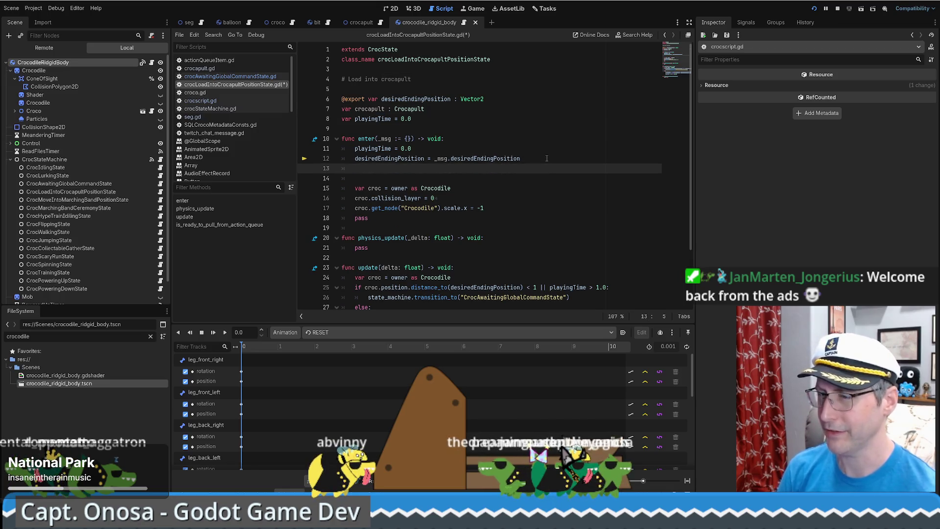
type("msg.")
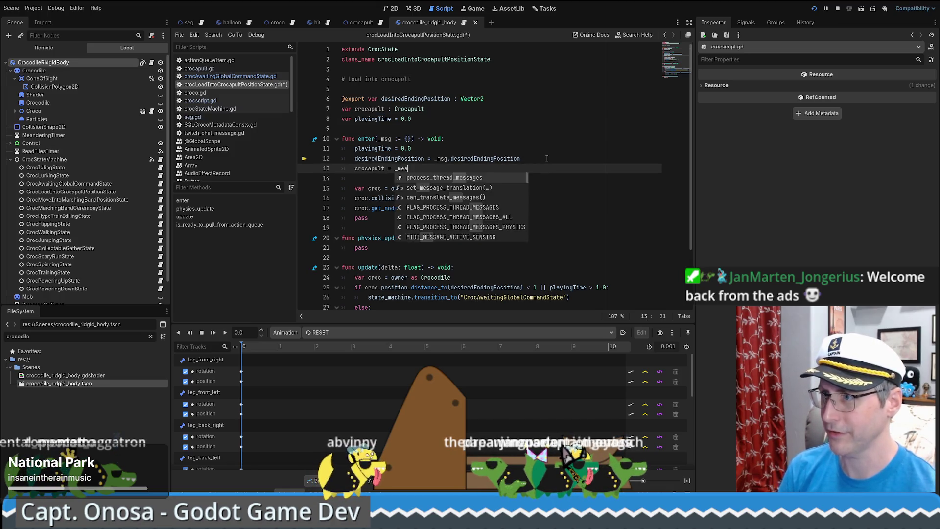
type("crocapult")
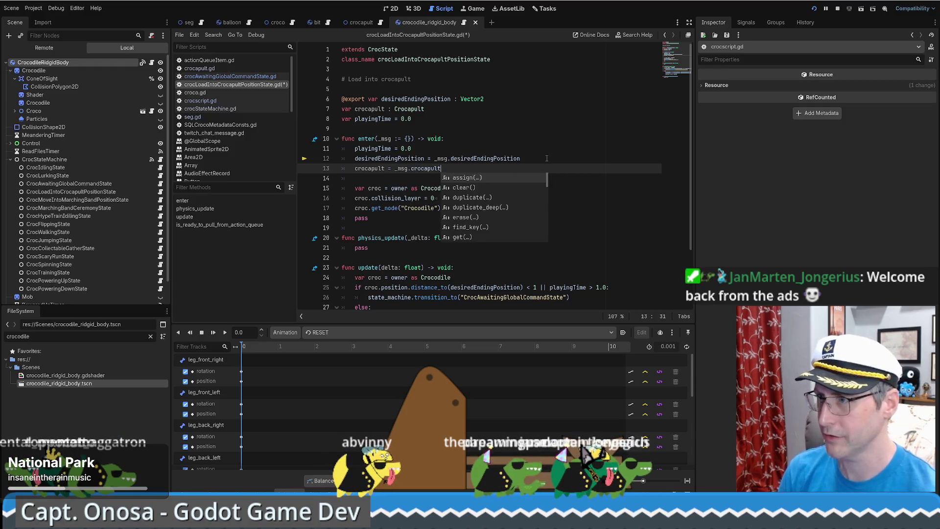
key("Home")
key("ctrl+shift+Right")
scroll(528, 203, "down", 2)
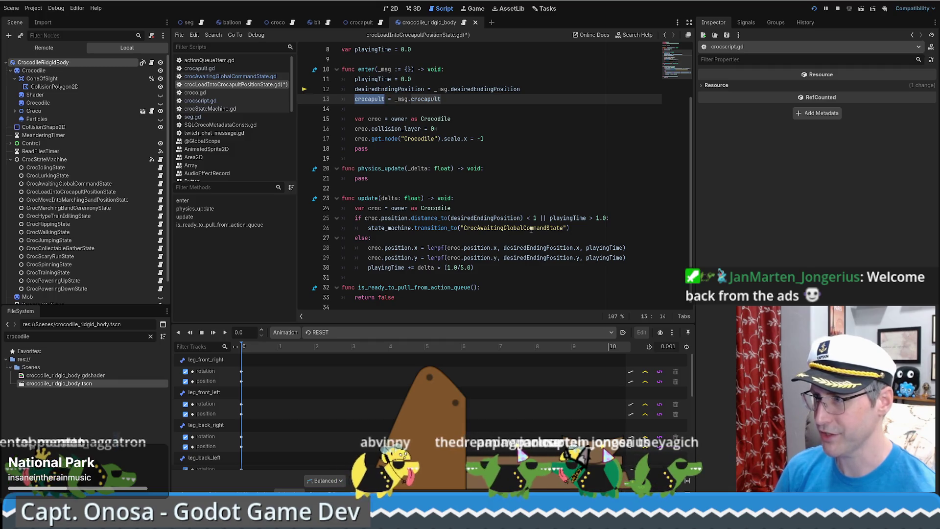
Add crocapult.load_croco(croc) in update()'s arrival branch and jump to load_croco's definition.
left_click(439, 233)
left_click(608, 219)
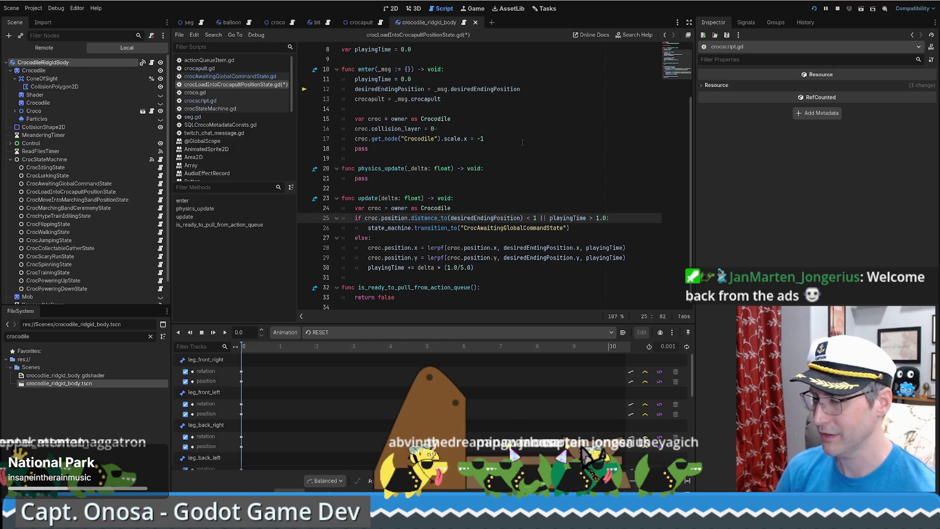
key("Return")
type("crocapult")
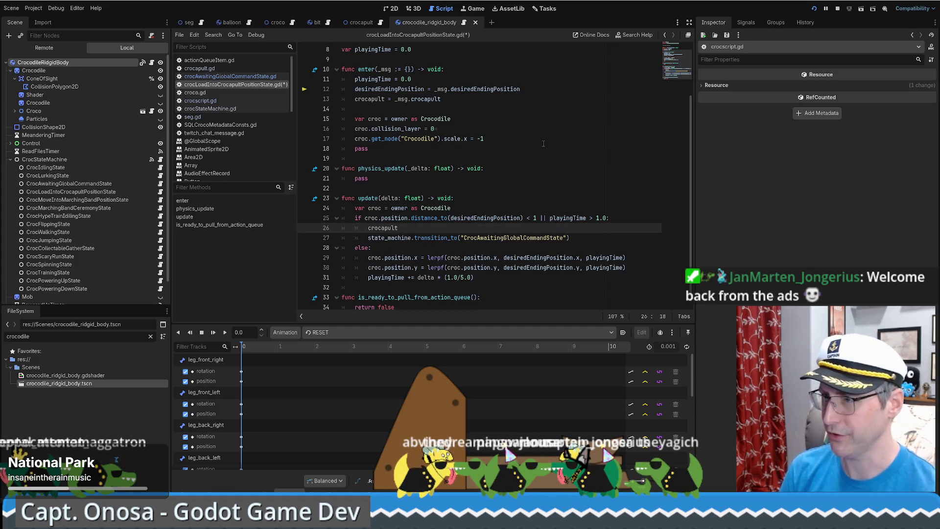
type(".")
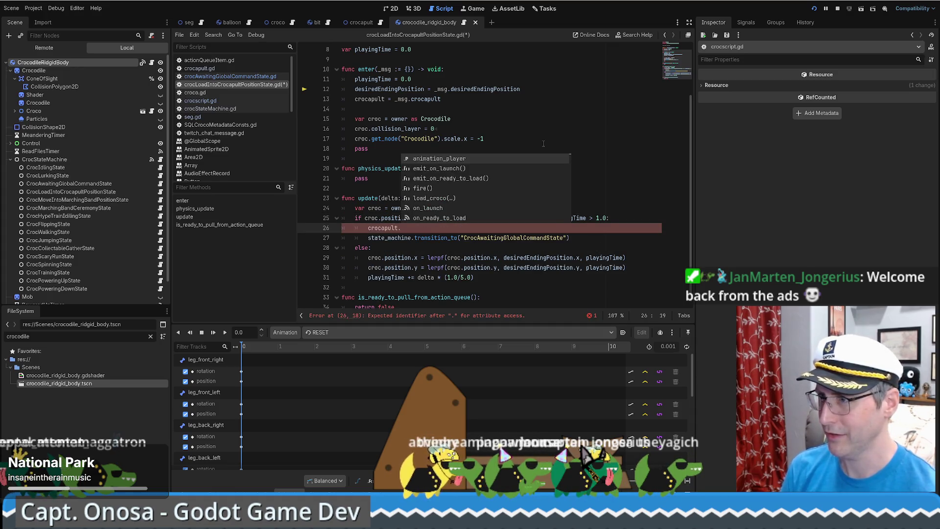
key("Down")
key("Down")
key("Down")
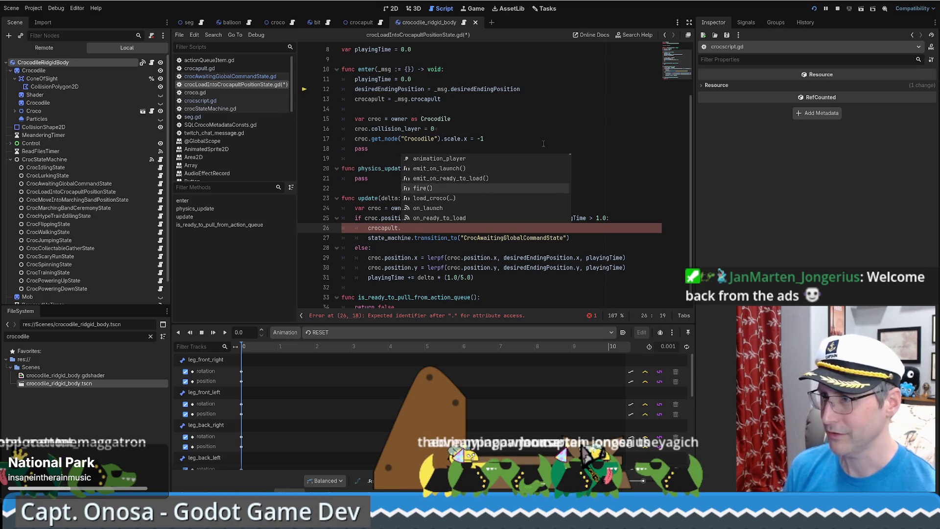
key("Return")
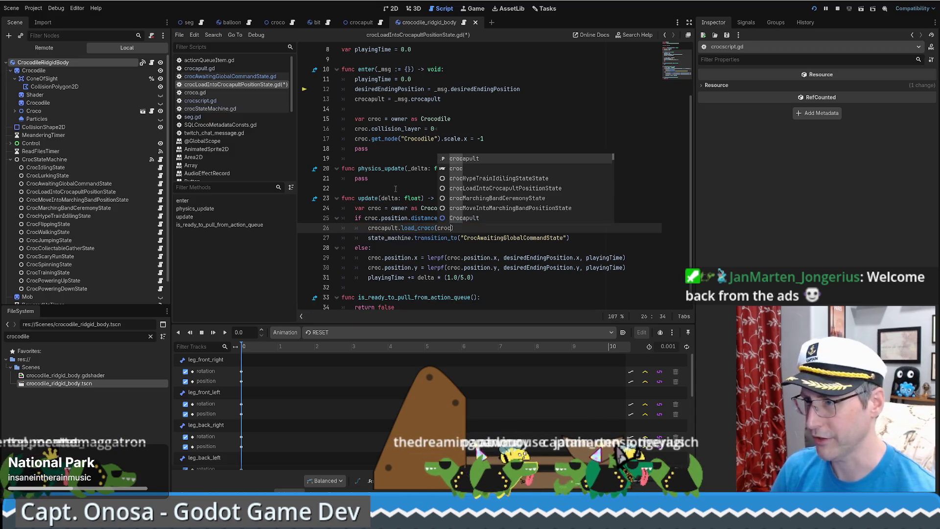
key("Escape")
left_click(417, 229, "ctrl")
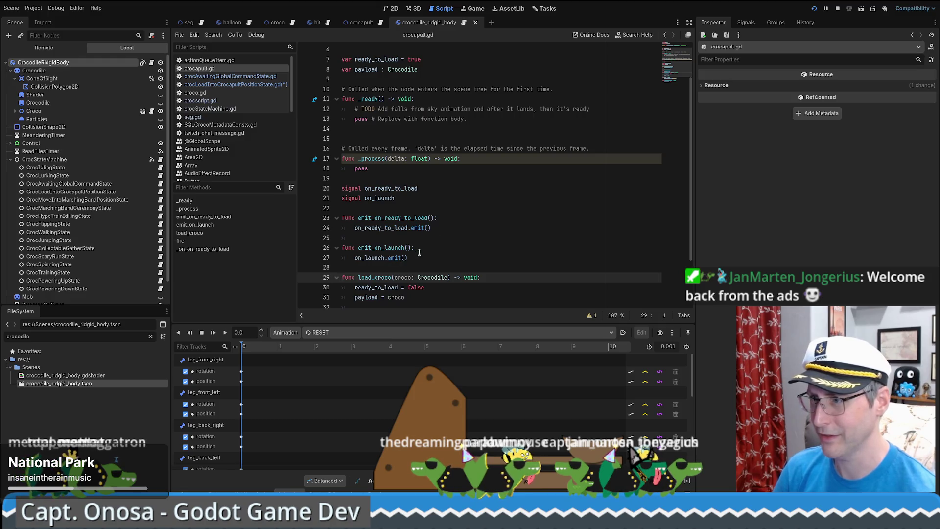
Review load_croco in crocapult.gd, then go back to crocLoadIntoCrocapultPositionState.gd with Alt+Left.
scroll(420, 254, "down", 2)
key("shift+Down")
key("shift+Down")
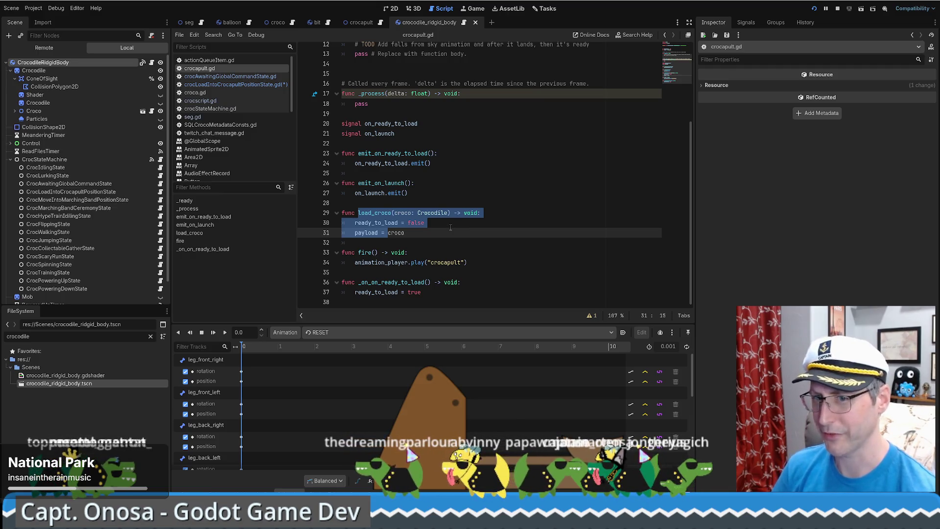
key("ctrl+z")
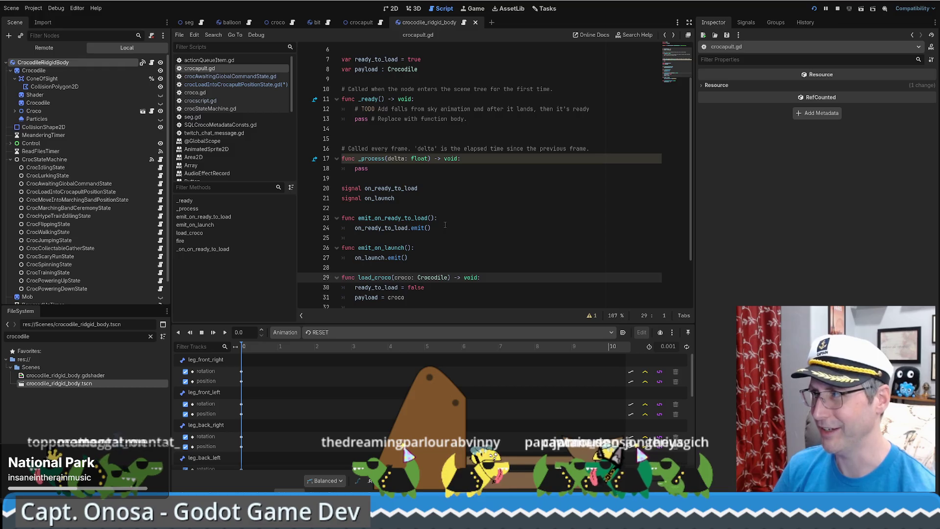
scroll(439, 225, "down", 2)
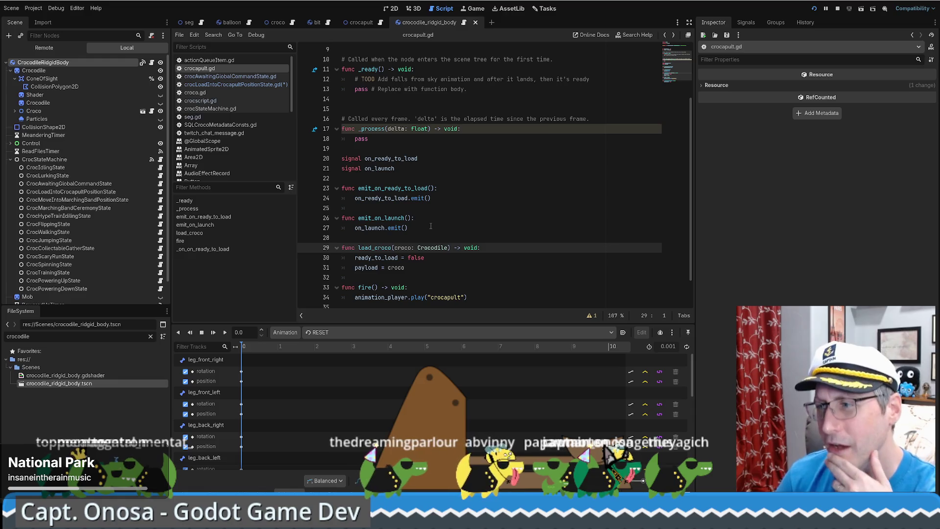
key("alt+Left")
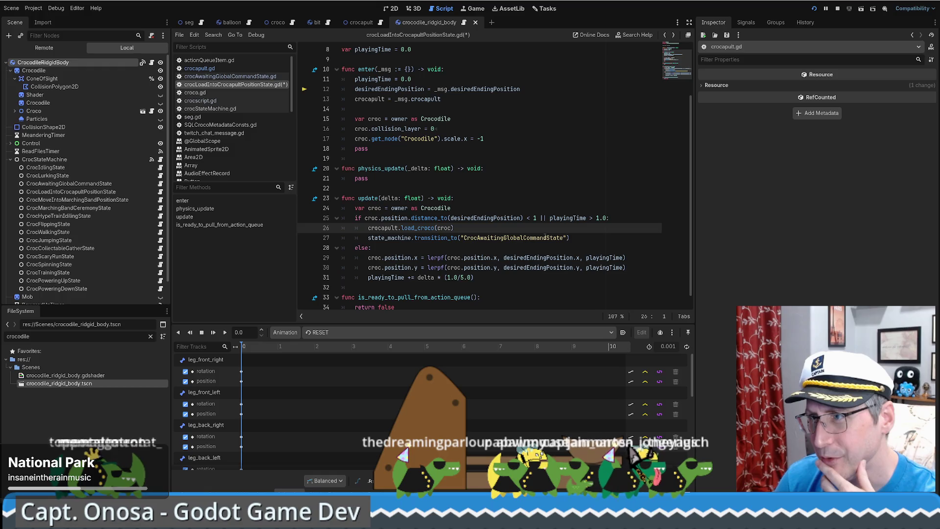
scroll(428, 198, "up", 2)
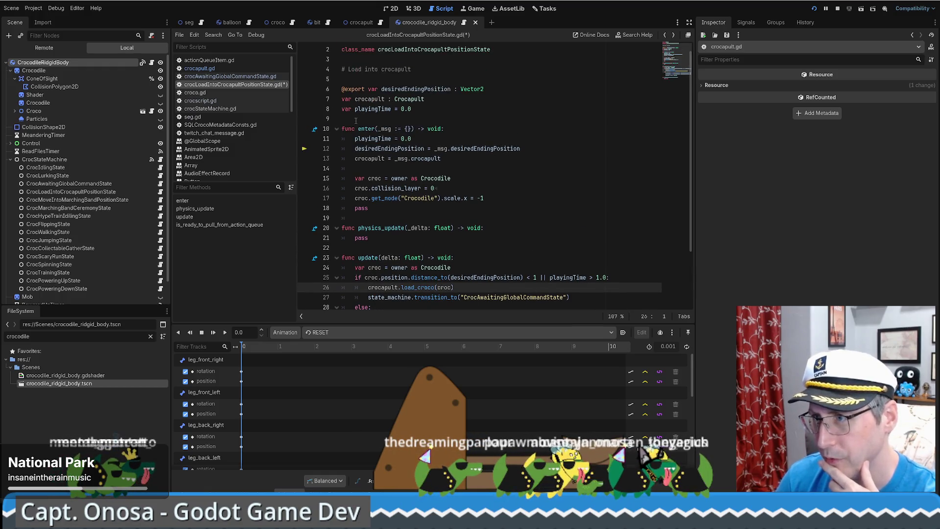
In seg.gd, pass crocapult as a second argument to the queueLoadIntoCrocapult call.
left_click(201, 23)
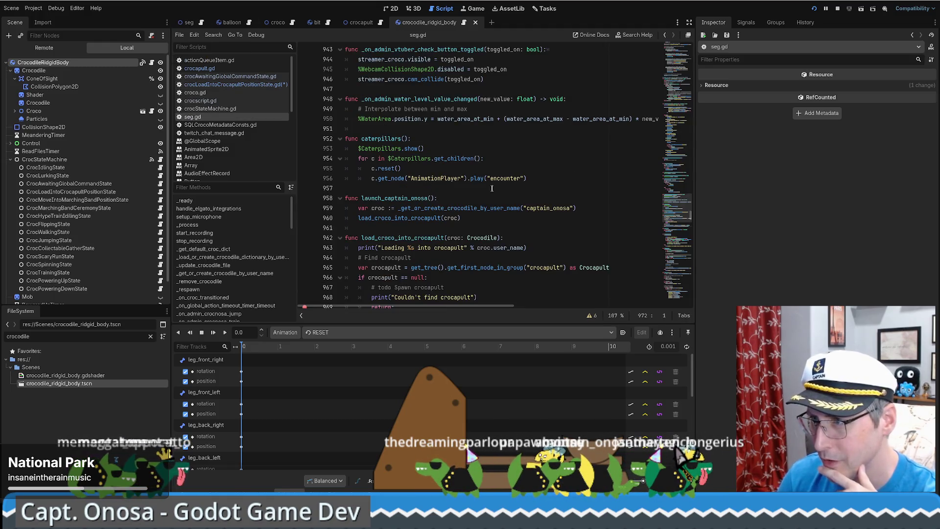
scroll(490, 187, "down", 5)
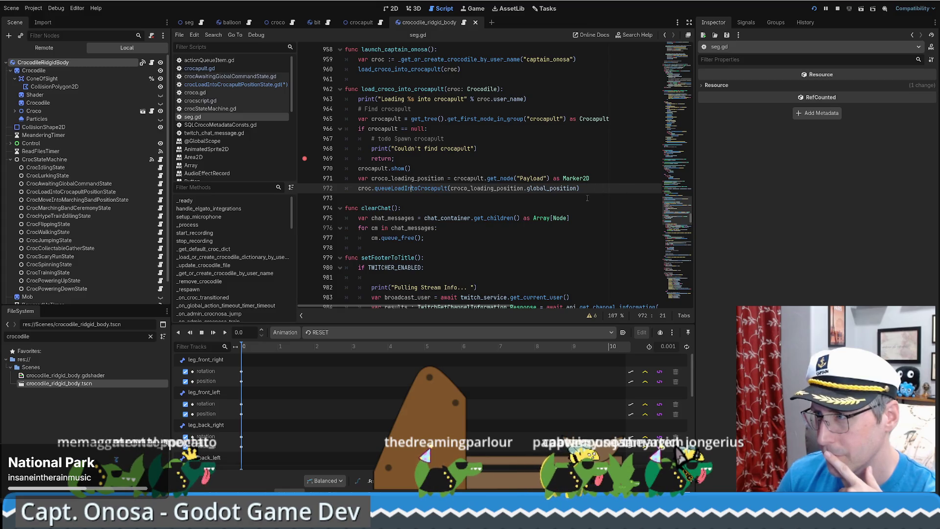
key("Left")
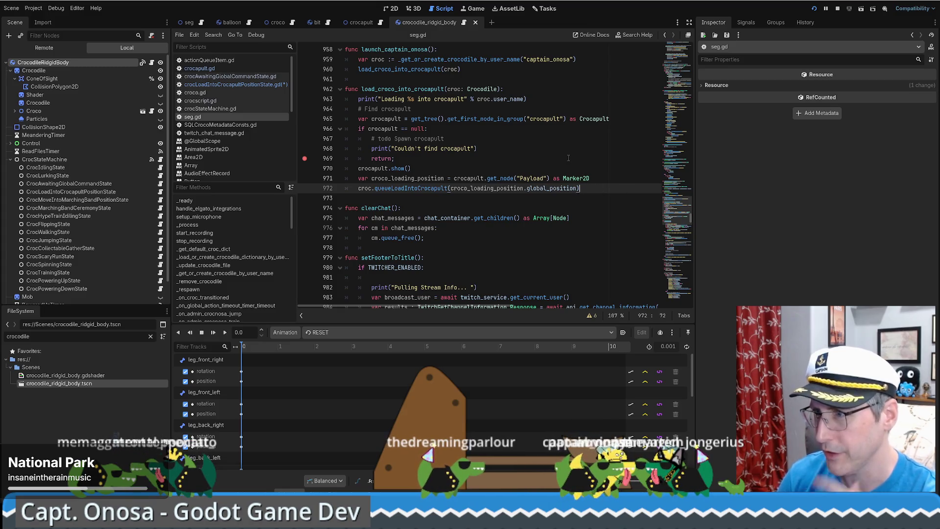
type(", cr")
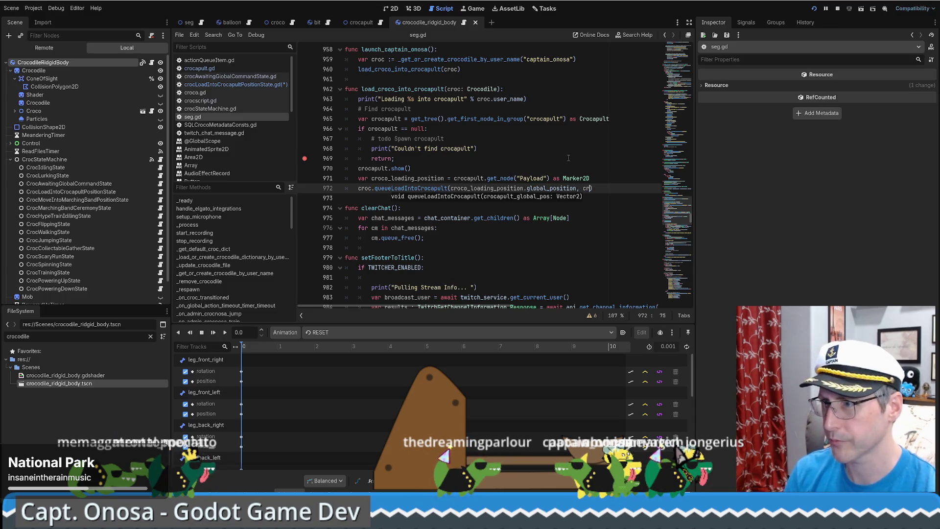
type("ocapult")
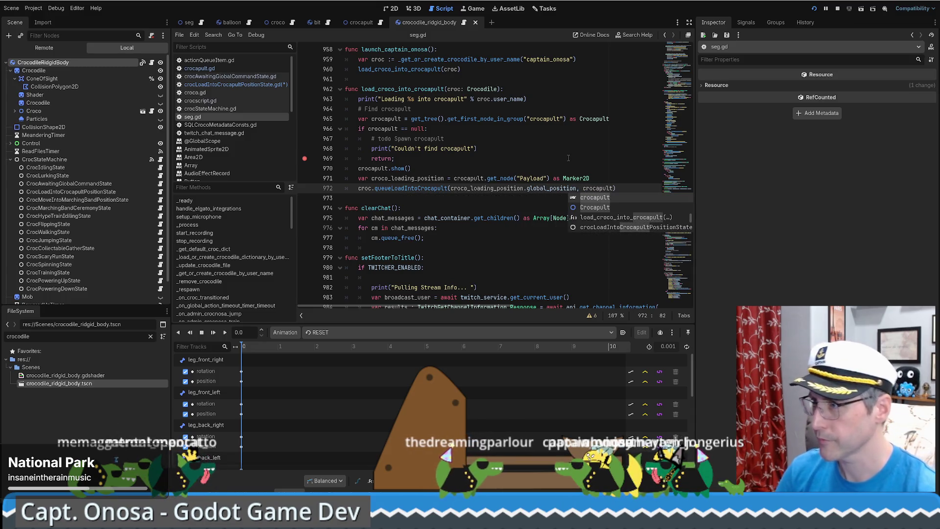
Give queueLoadIntoCrocapult in crocscript.gd a new 'crocapult: Crocapult' parameter.
left_click(433, 189, "ctrl")
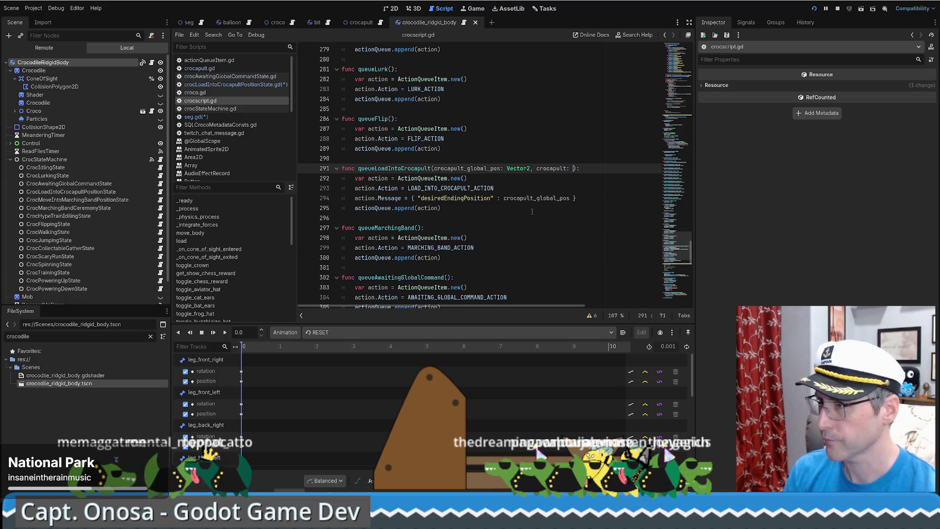
type("Croca")
key("Return")
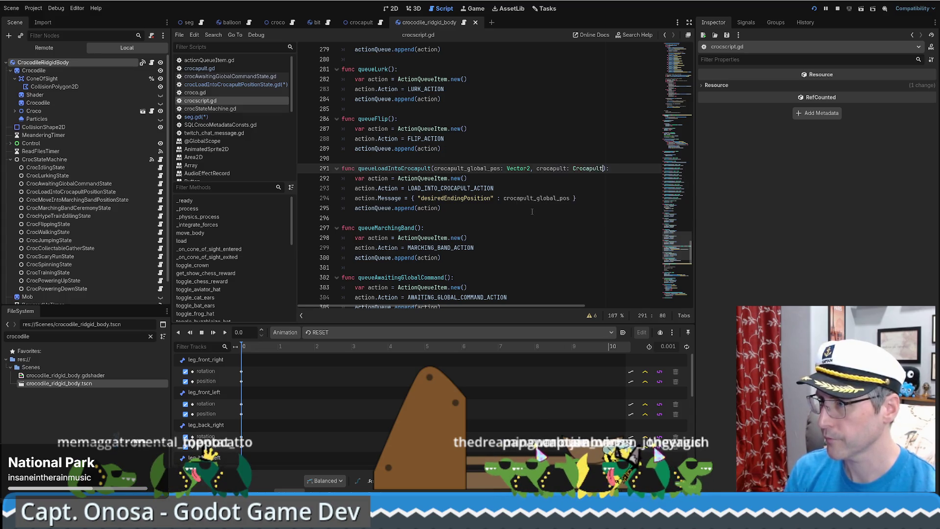
Add a "crocapult": crocapult entry to the action's Message dictionary and save the scripts.
left_click(572, 201)
key("Return")
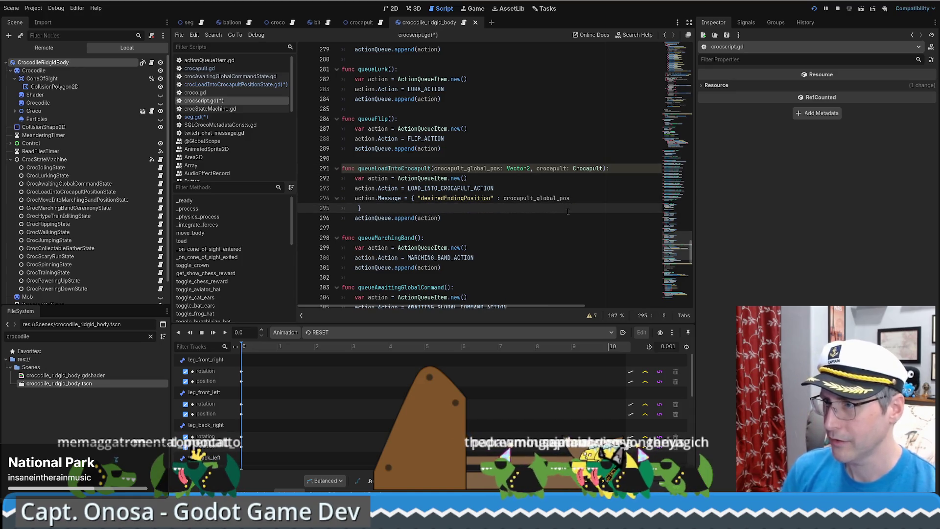
left_click(419, 198)
key("Return")
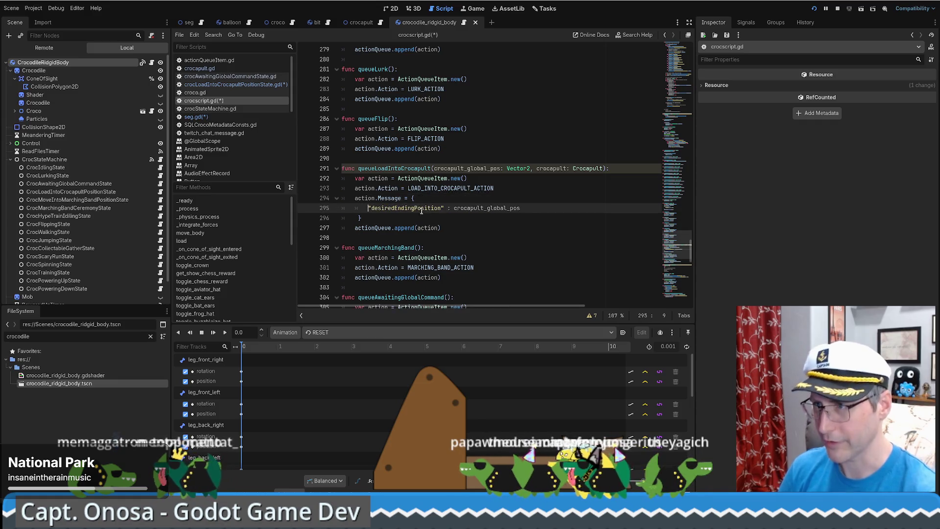
type(",")
key("Return")
type("crocapult\" : cr")
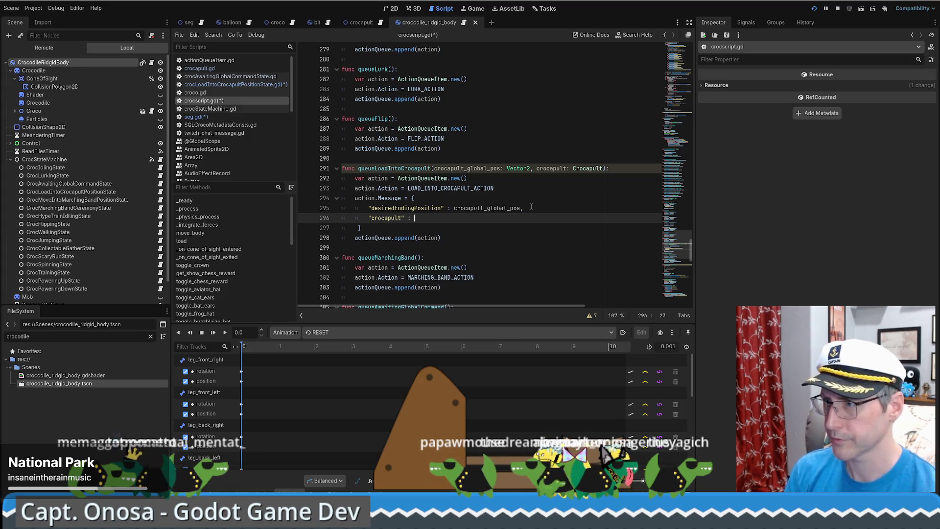
type("oc")
key("Return")
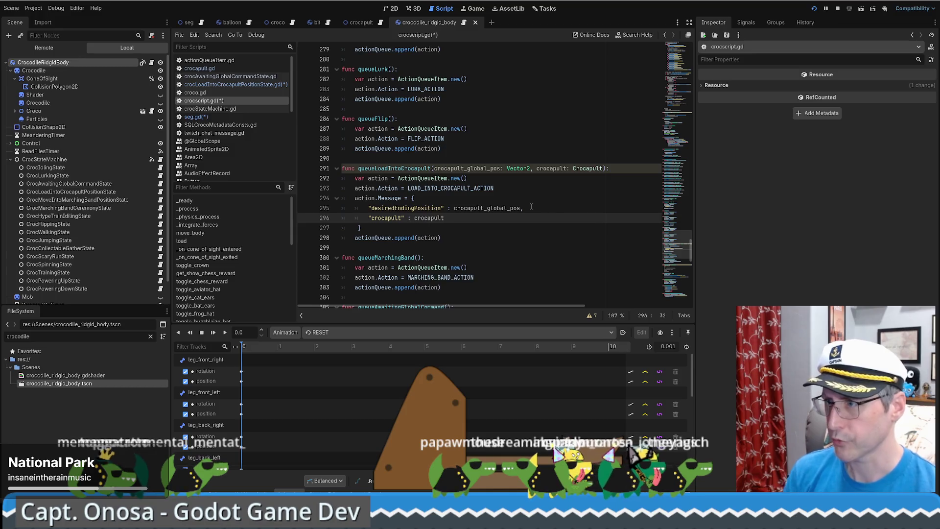
key("ctrl+s")
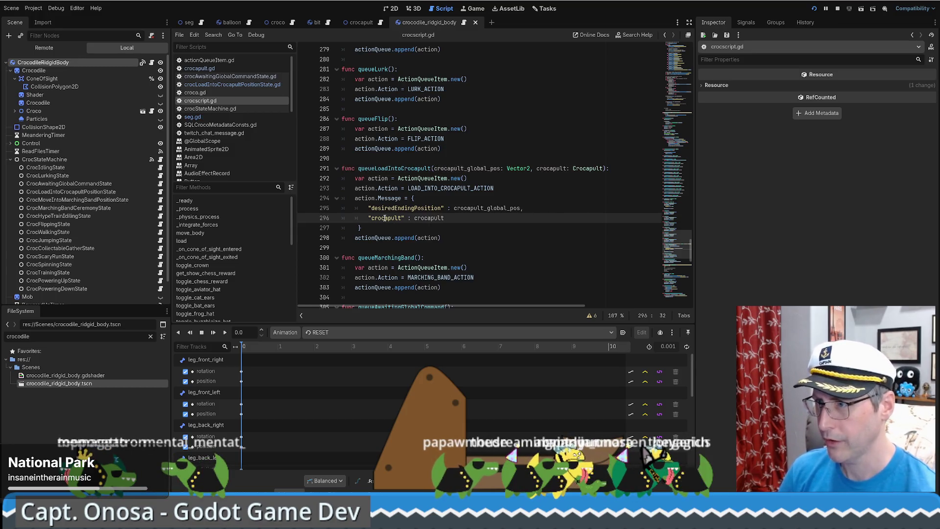
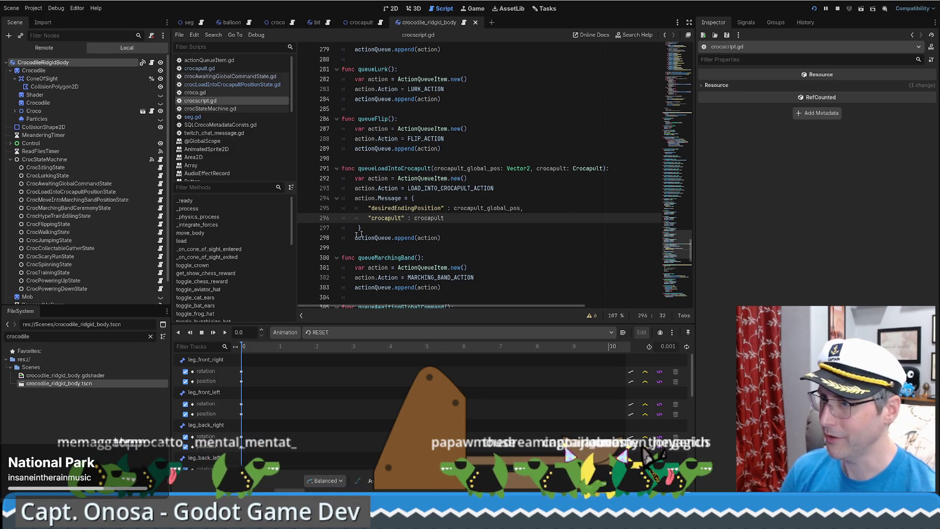
Trace crocapult's use through the croc state scripts and jump to load_croco in crocapult.gd.
double_click(417, 218)
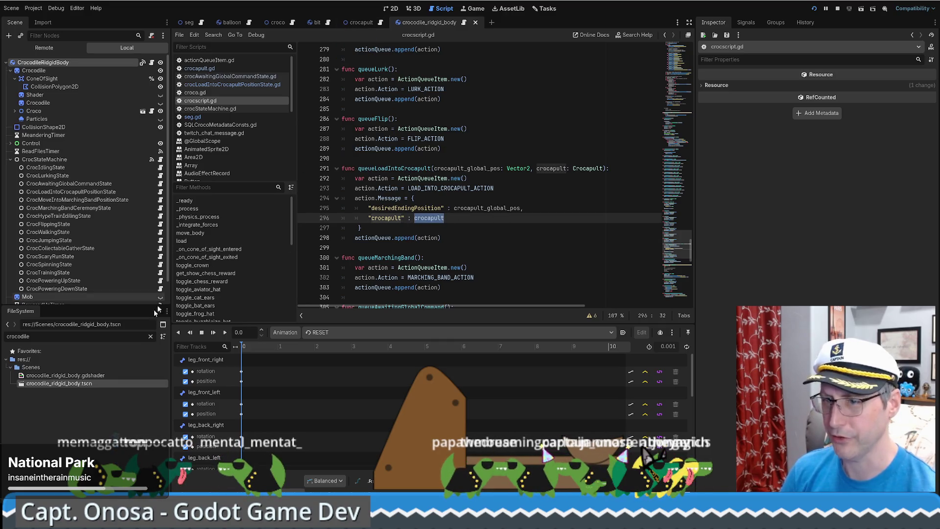
left_click(235, 77)
left_click(241, 84)
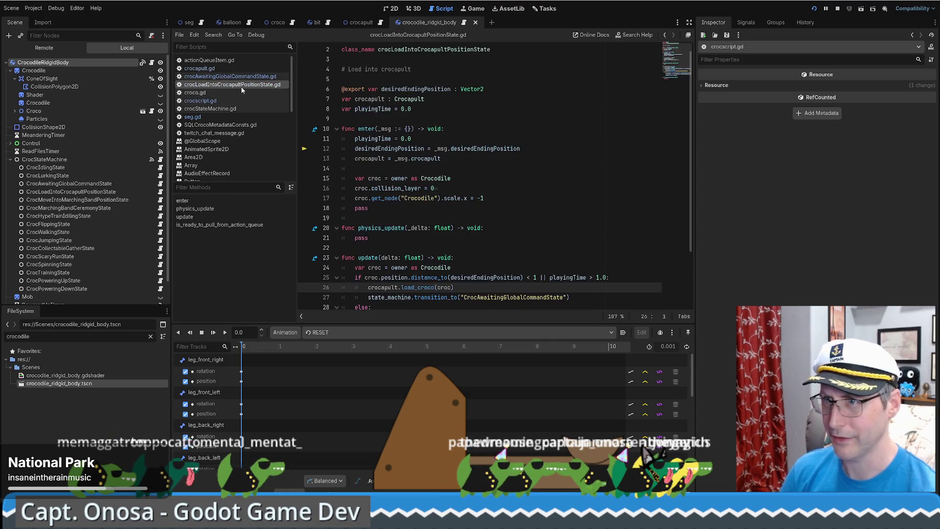
scroll(564, 227, "down", 2)
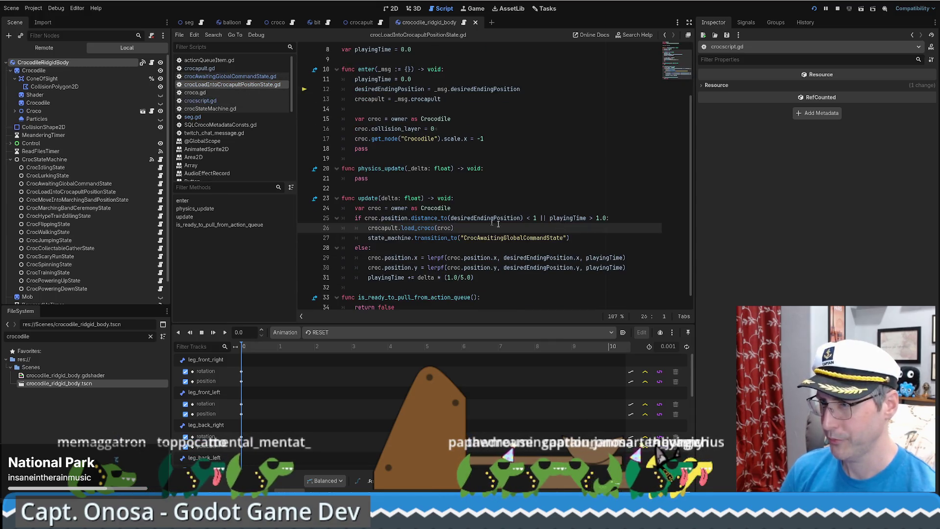
left_click(426, 228, "ctrl")
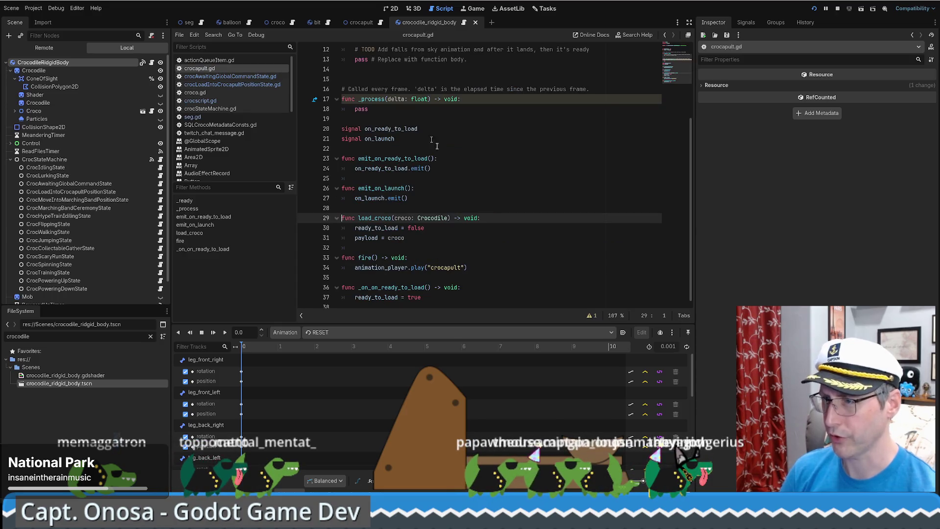
Add a fire() call after payload = croco in load_croco, save, and return to the crocapult scene.
double_click(368, 230)
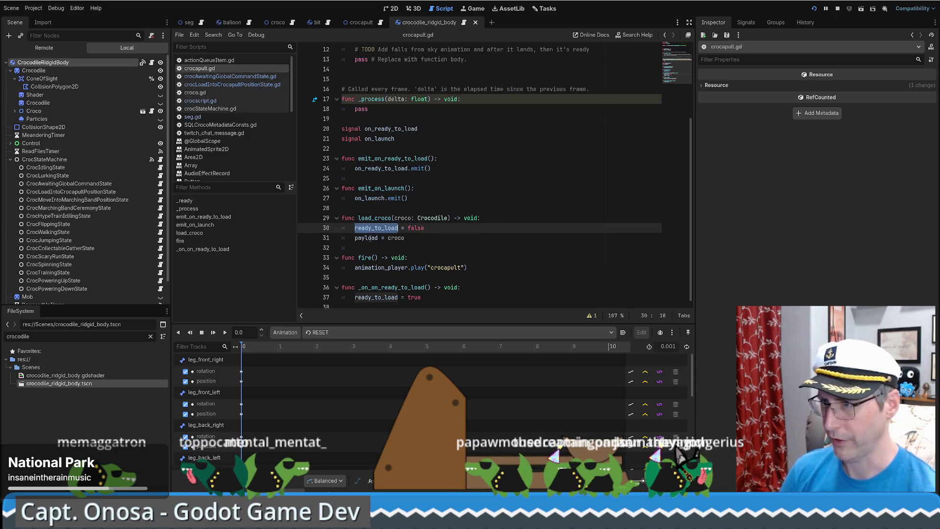
double_click(366, 238)
left_click(411, 238)
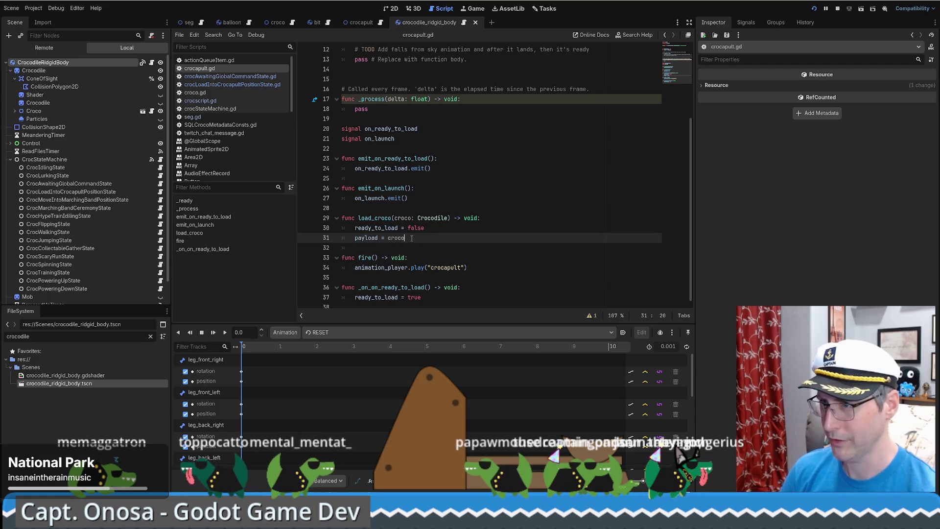
scroll(413, 238, "down", 1)
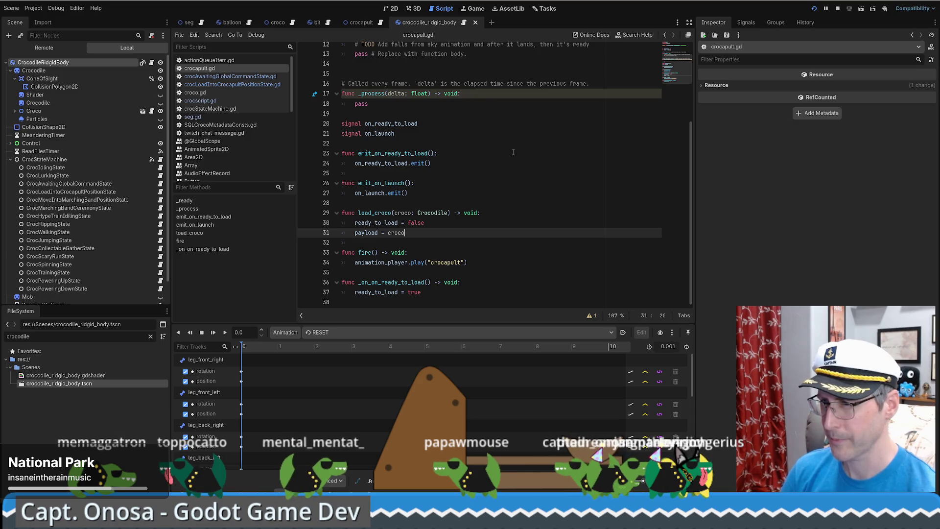
left_click(365, 253)
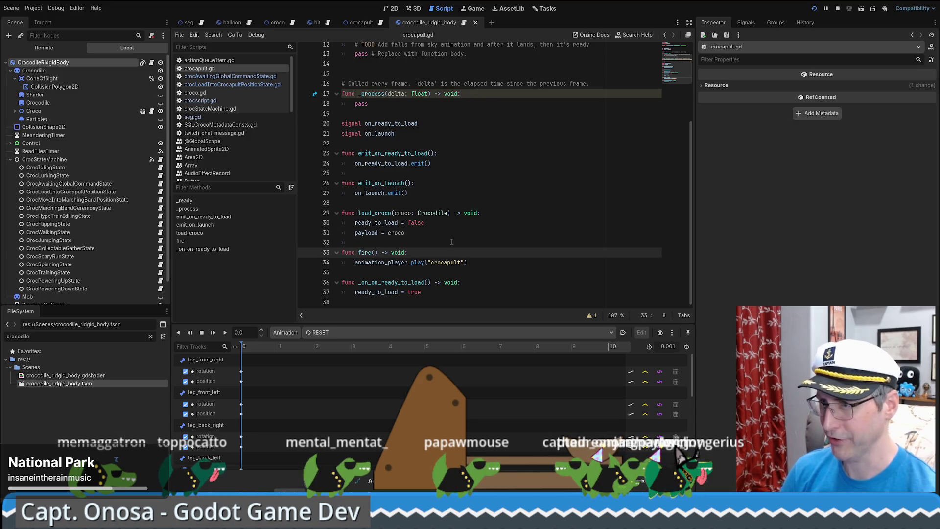
left_click(420, 234)
key("Return")
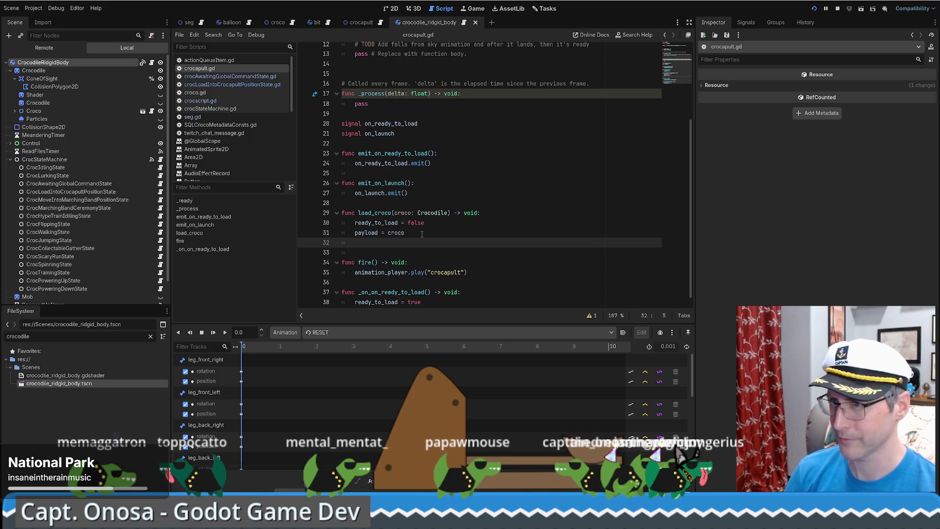
type("fire()")
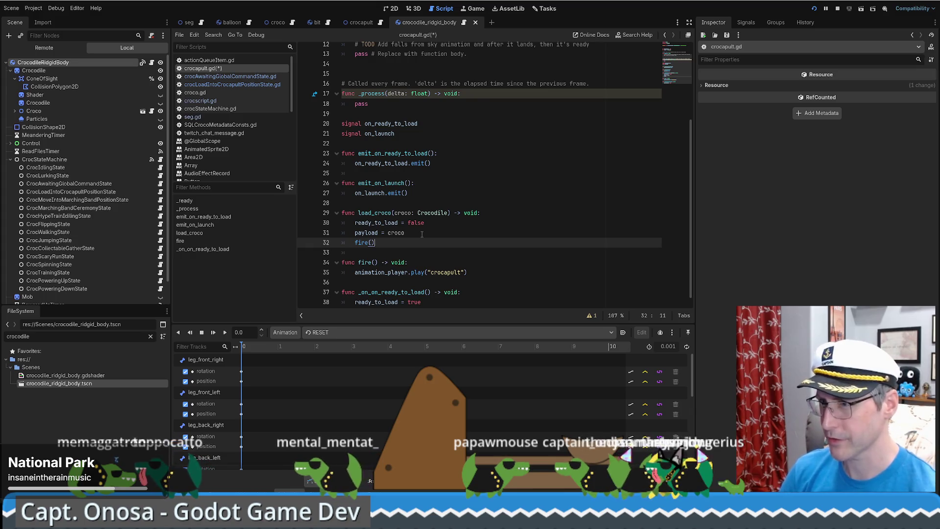
key("ctrl+s")
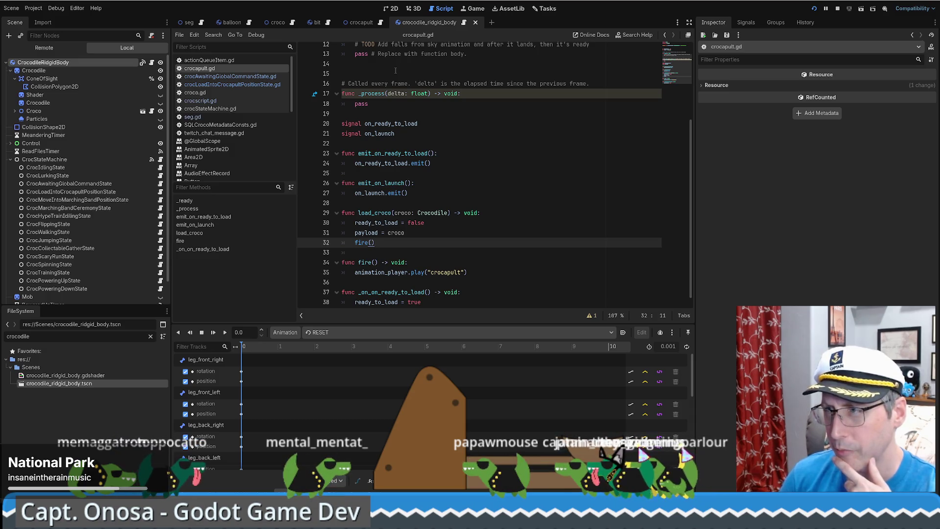
left_click(361, 22)
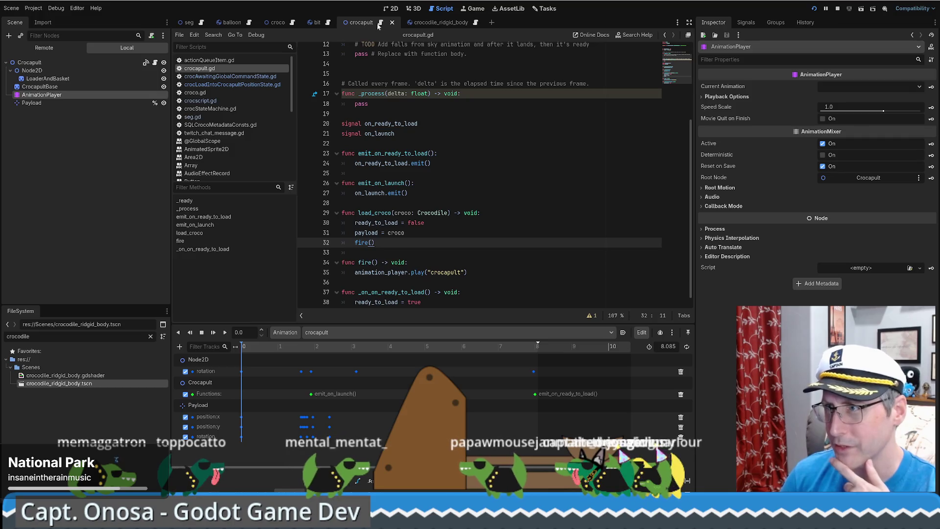
Nudge the Payload marker up to (96, -25) above the basket, then select the Crocapult root.
left_click(392, 9)
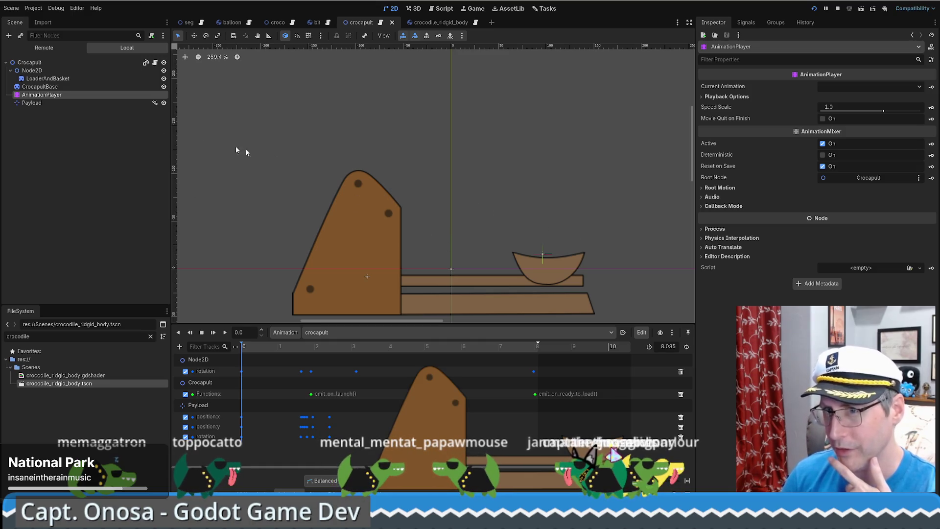
left_click(34, 103)
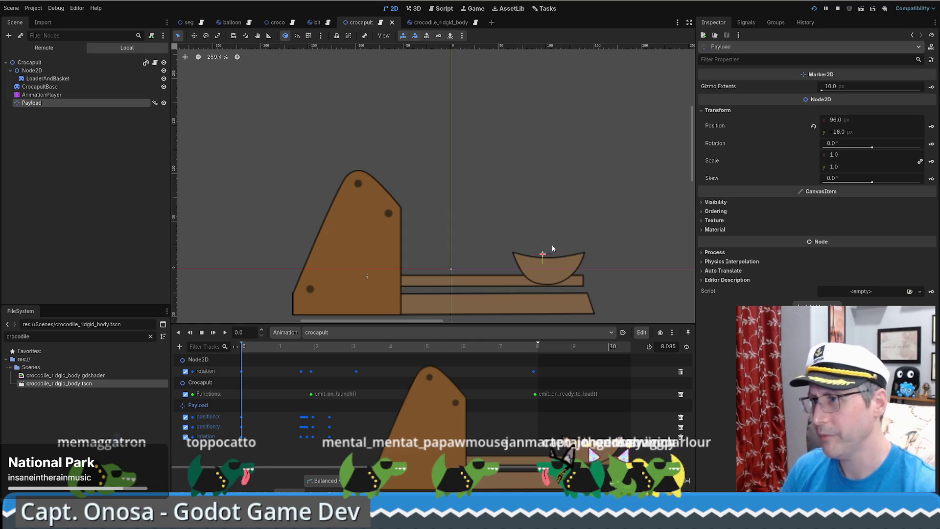
key("w")
left_click_drag(546, 253, 544, 245)
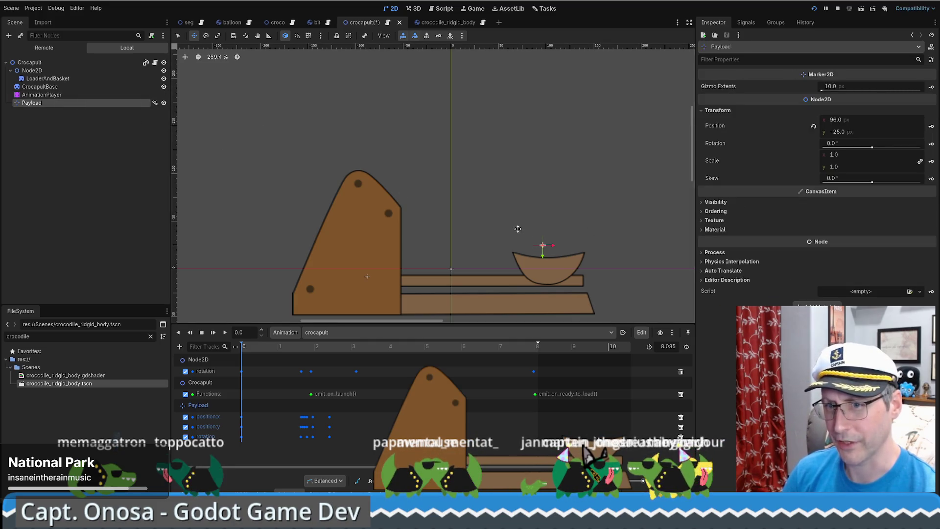
left_click(35, 70)
left_click(29, 62)
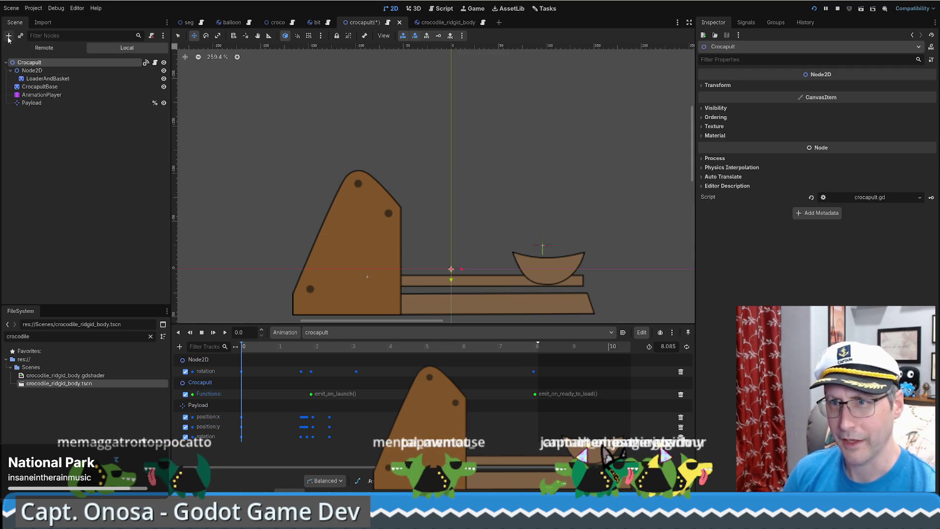
Open Create New Node with an empty search and read the Node2D and CollisionShape2D descriptions.
left_click(8, 35)
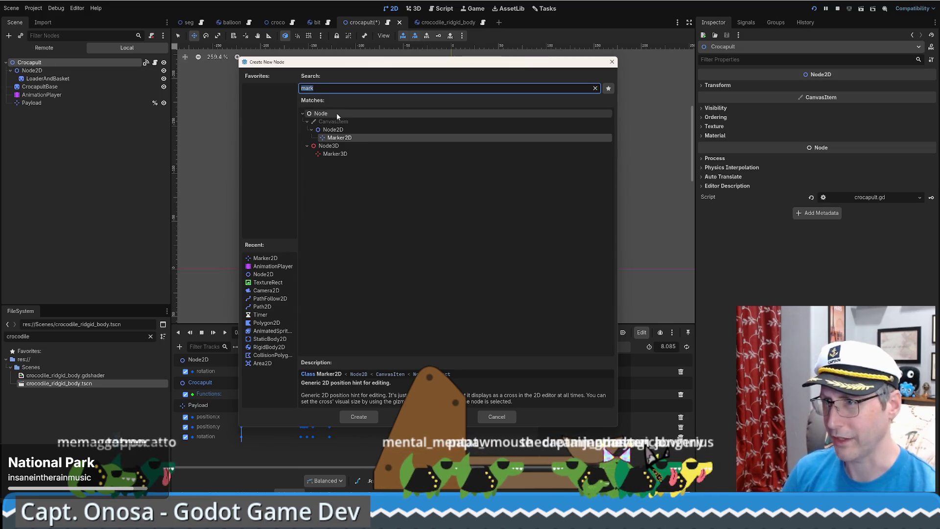
left_click(597, 88)
left_click(327, 161)
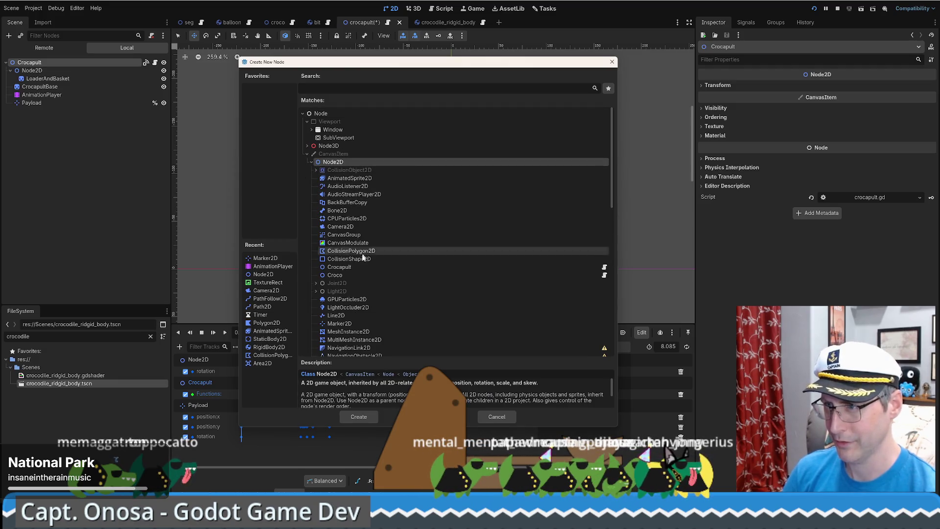
left_click(355, 260)
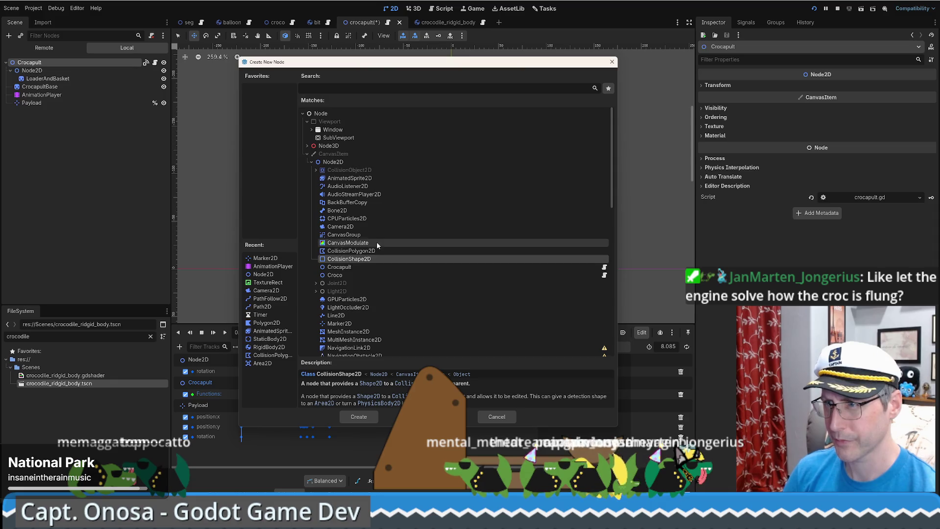
scroll(375, 245, "down", 3)
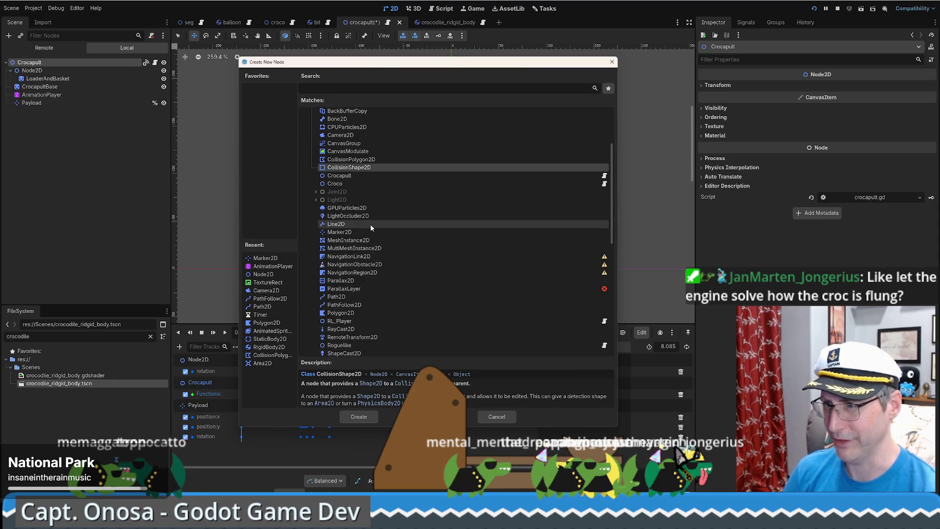
scroll(370, 224, "up", 3)
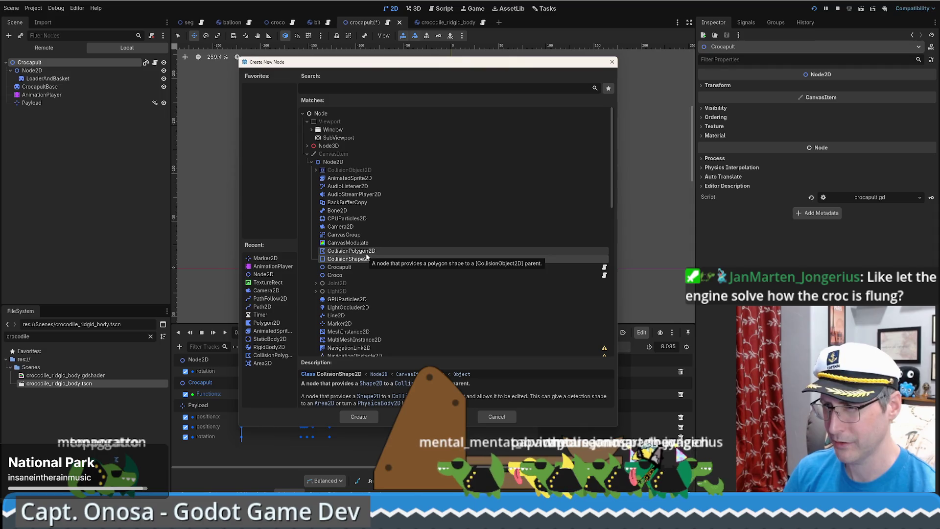
Read the CollisionPolygon2D description and expand CollisionObject2D > PhysicsBody2D.
left_click(366, 253)
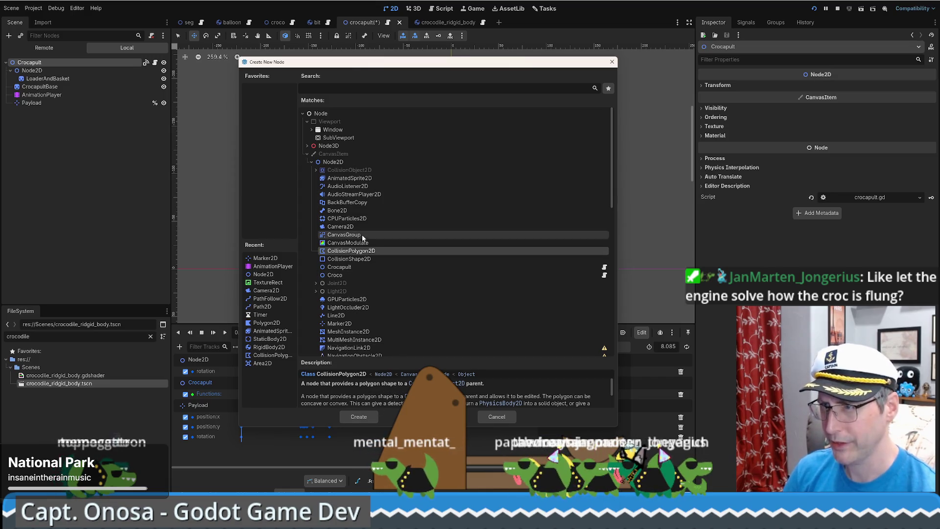
scroll(375, 247, "down", 4)
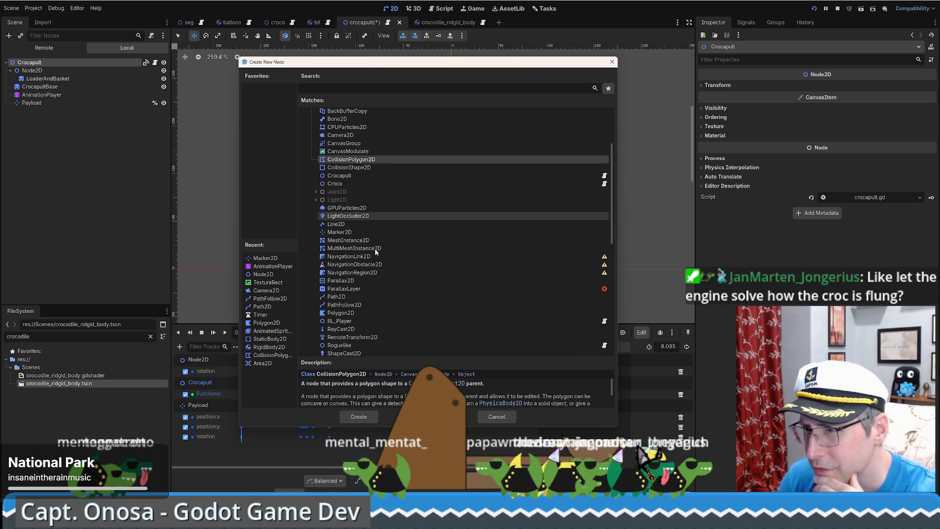
scroll(374, 255, "up", 4)
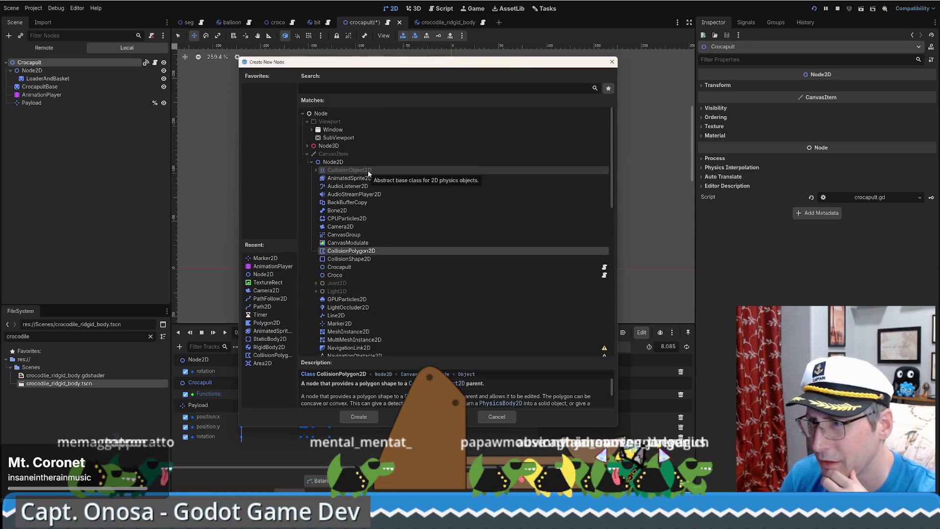
left_click(313, 170)
left_click(320, 178)
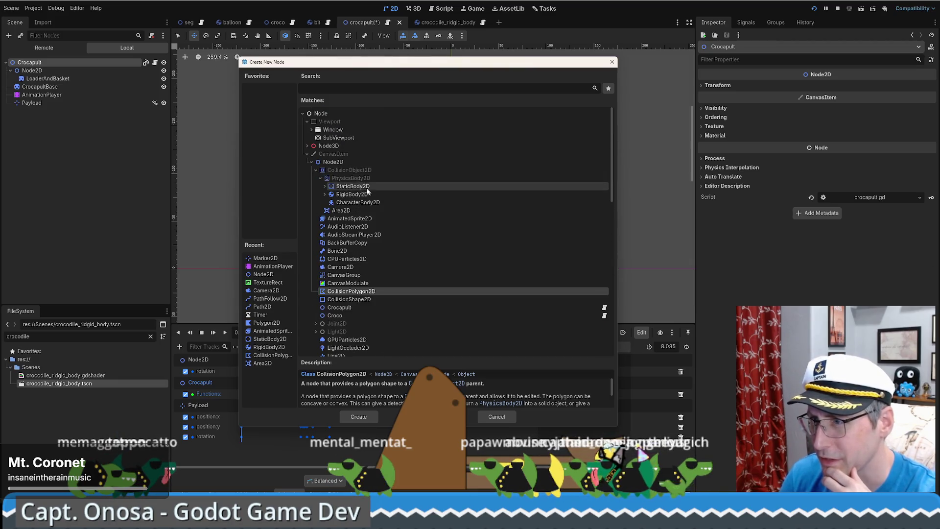
Compare the RigidBody2D and StaticBody2D descriptions, then select AnimatableBody2D under StaticBody2D.
left_click(359, 194)
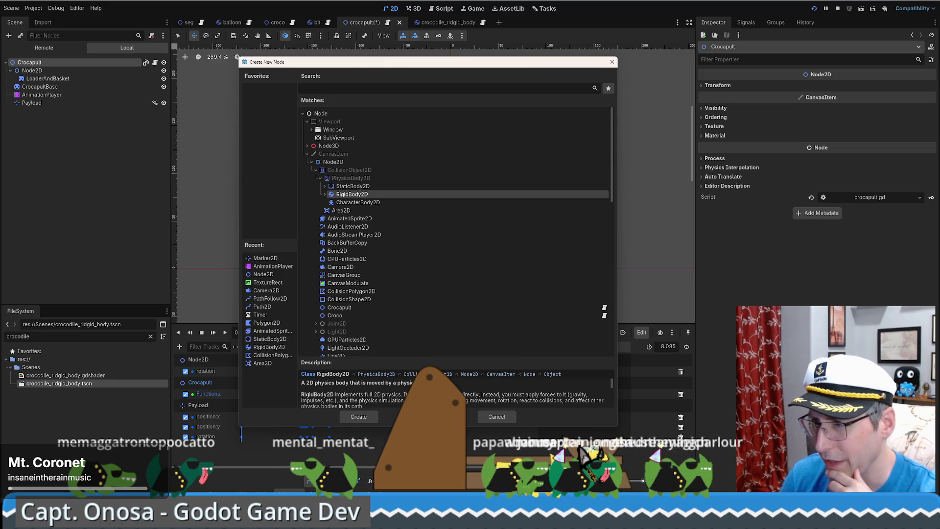
left_click_drag(452, 357, 451, 301)
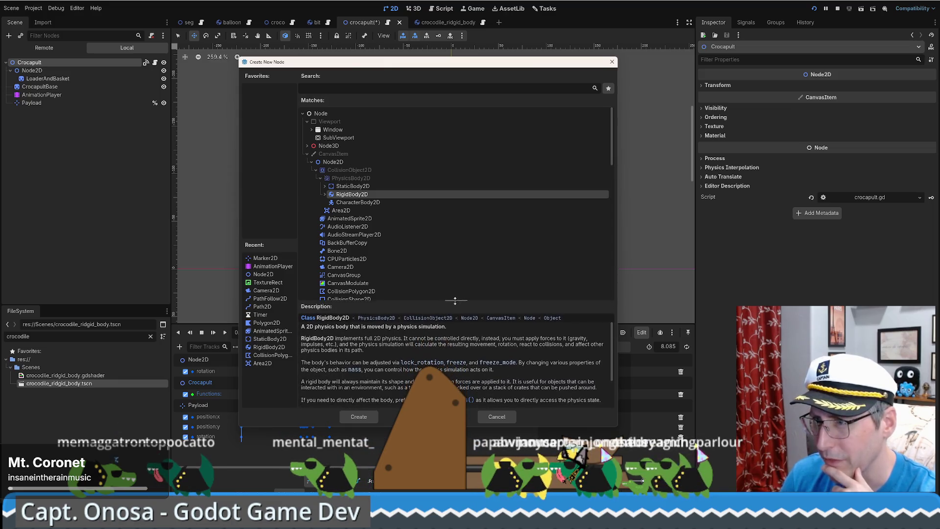
left_click(344, 186)
left_click(327, 186)
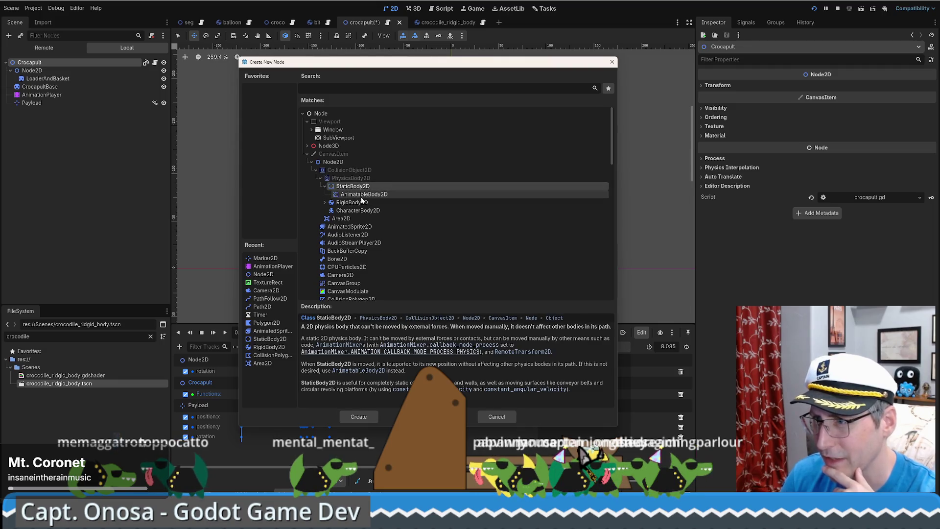
left_click(362, 195)
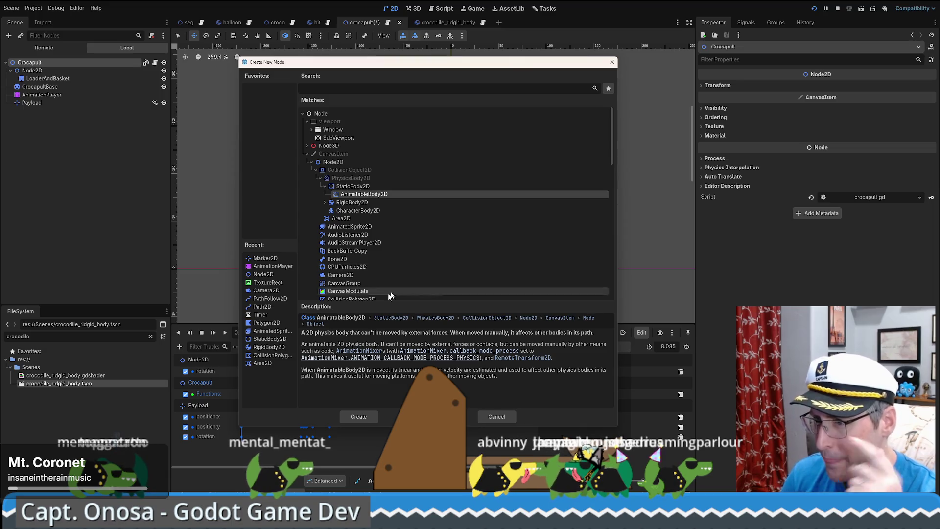
Read AnimatableBody2D's moving-platform description and create the AnimatableBody2D node.
mouse_move(328, 344)
left_mouse_down()
mouse_move(366, 343)
mouse_move(301, 344)
left_mouse_up()
mouse_move(478, 341)
left_mouse_down()
mouse_move(598, 344)
mouse_move(392, 351)
left_mouse_up()
left_click(499, 344)
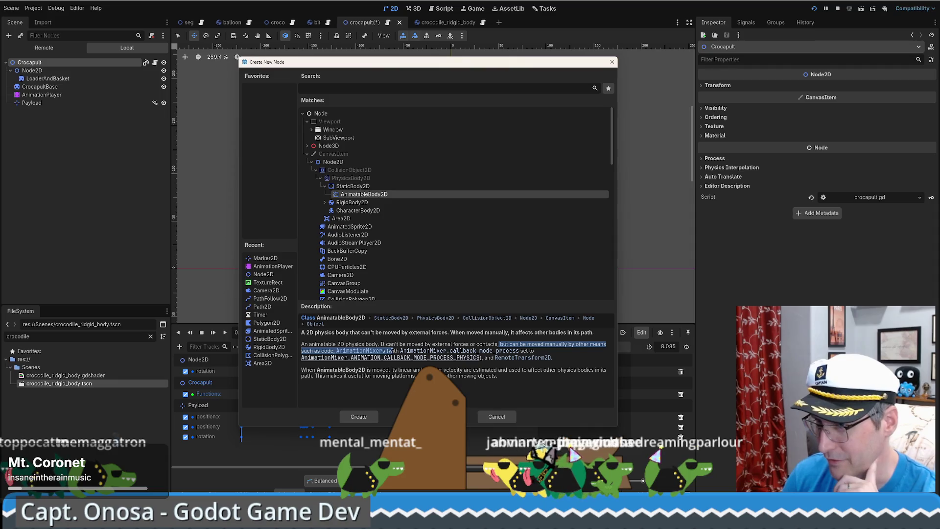
left_click(313, 371)
mouse_move(319, 370)
left_mouse_down()
mouse_move(540, 372)
mouse_move(387, 370)
mouse_move(486, 378)
left_mouse_up()
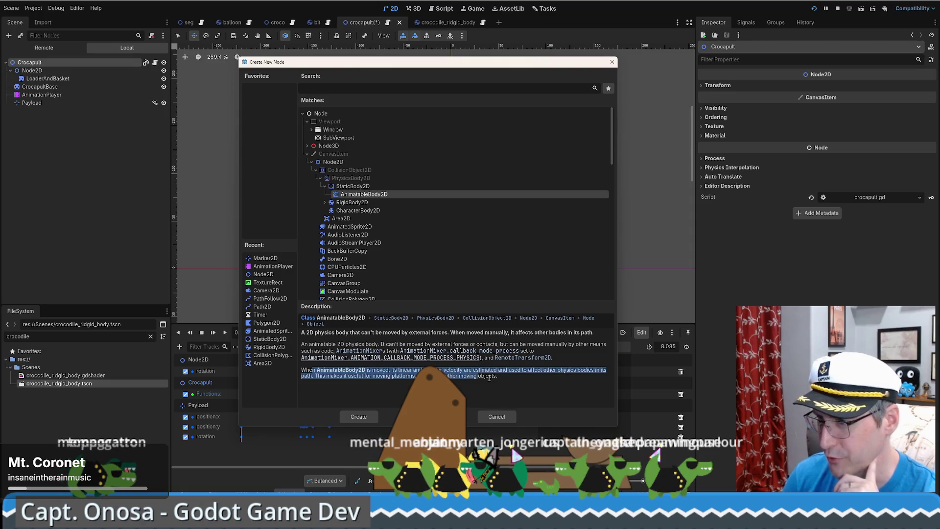
left_click(492, 377)
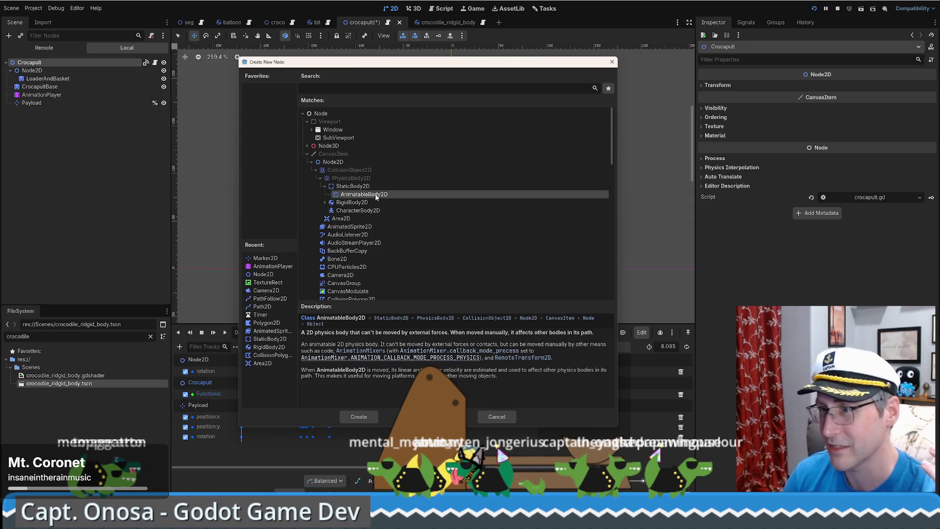
left_click(358, 417)
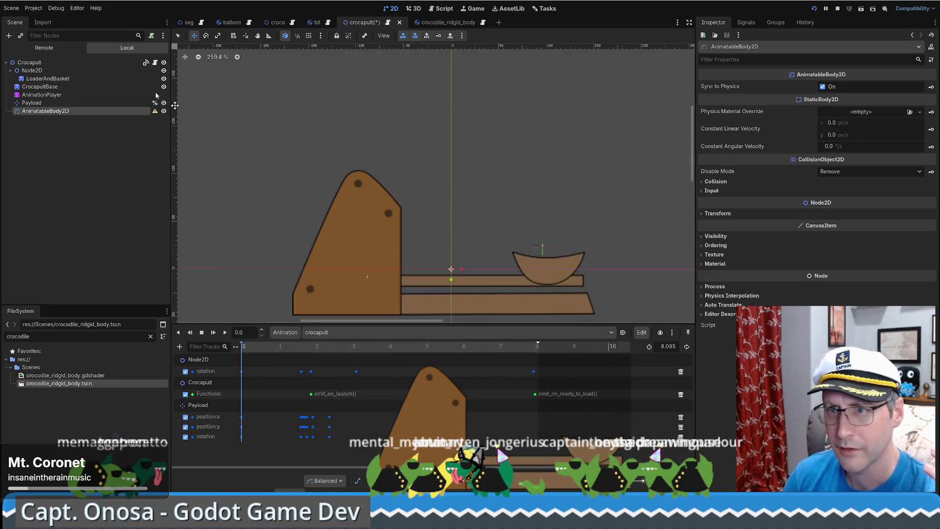
Move AnimatableBody2D under Node2D with its original name, then open the Add Child Node list.
left_click_drag(40, 111, 67, 77)
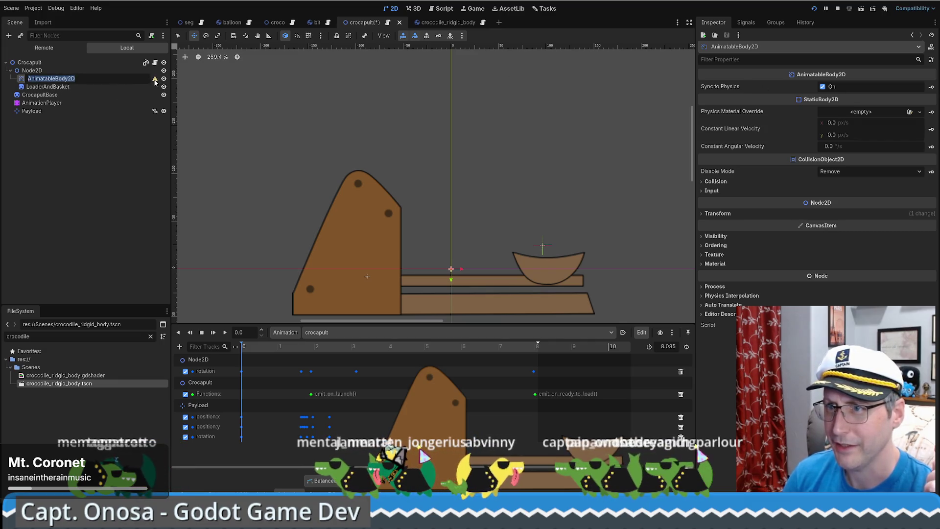
key("Escape")
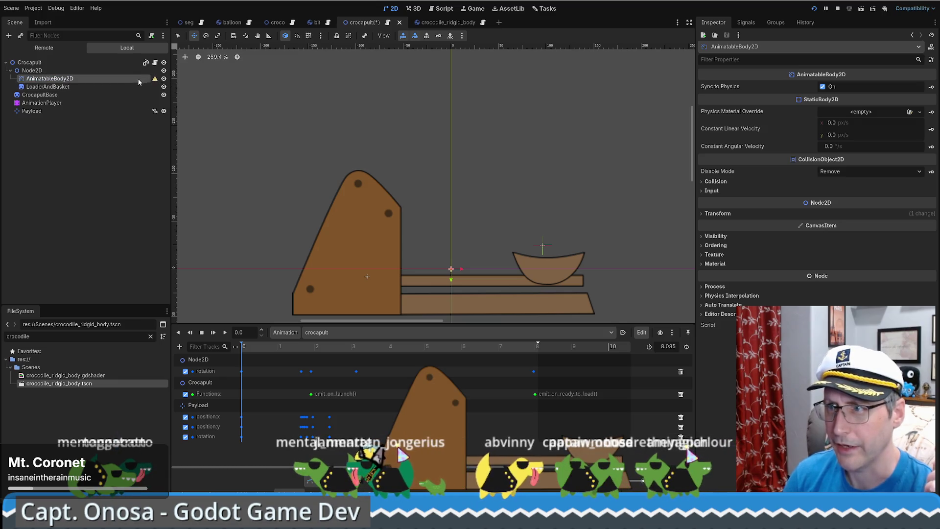
double_click(131, 80)
key("Escape")
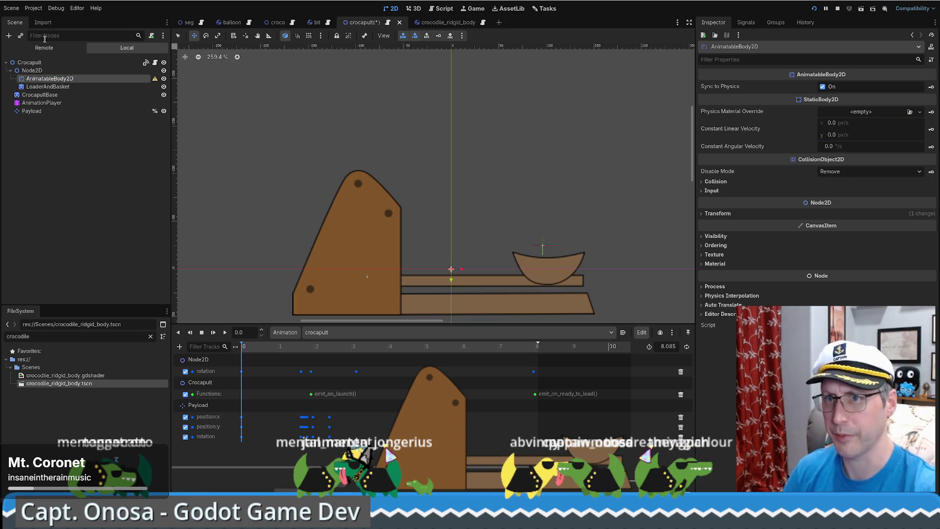
left_click(10, 35)
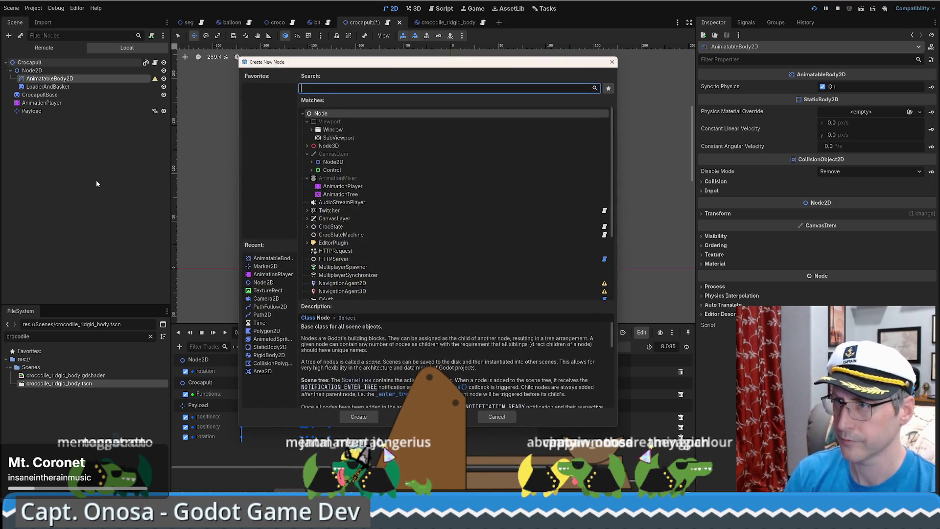
Add a CollisionPolygon2D child under AnimatableBody2D via a 'poly' search and expand its points.
type("poly")
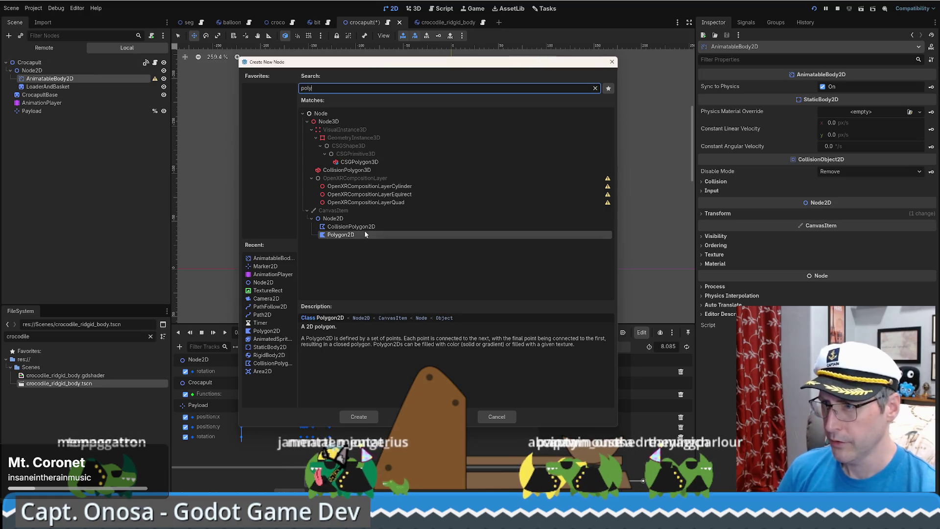
left_click(351, 227)
left_click(358, 417)
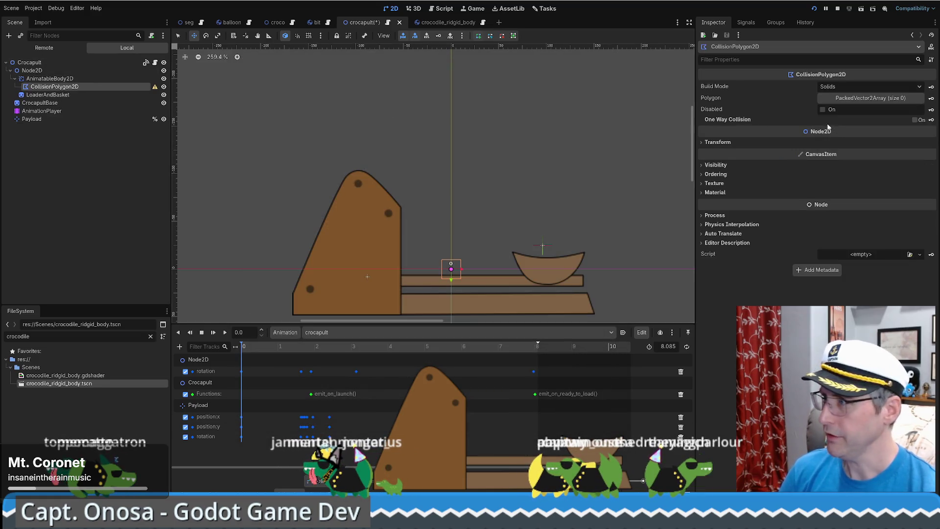
left_click(871, 98)
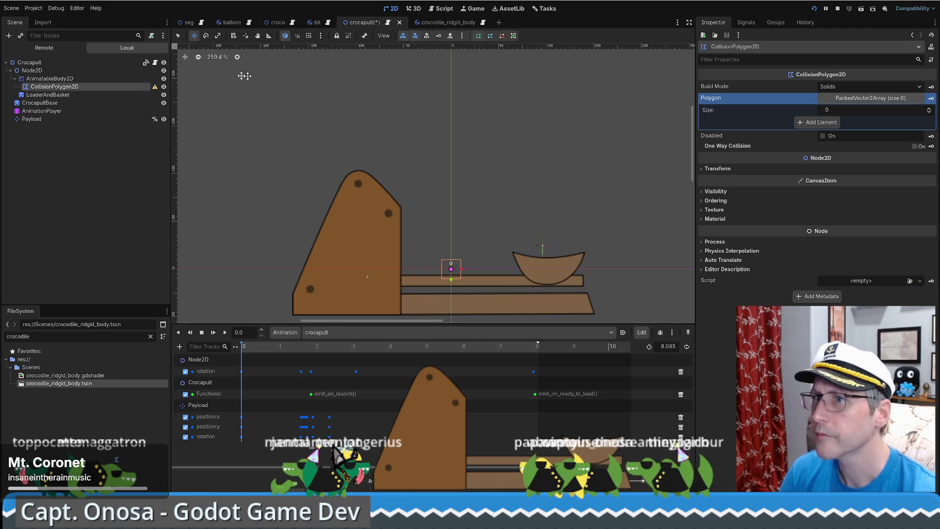
left_click(179, 35)
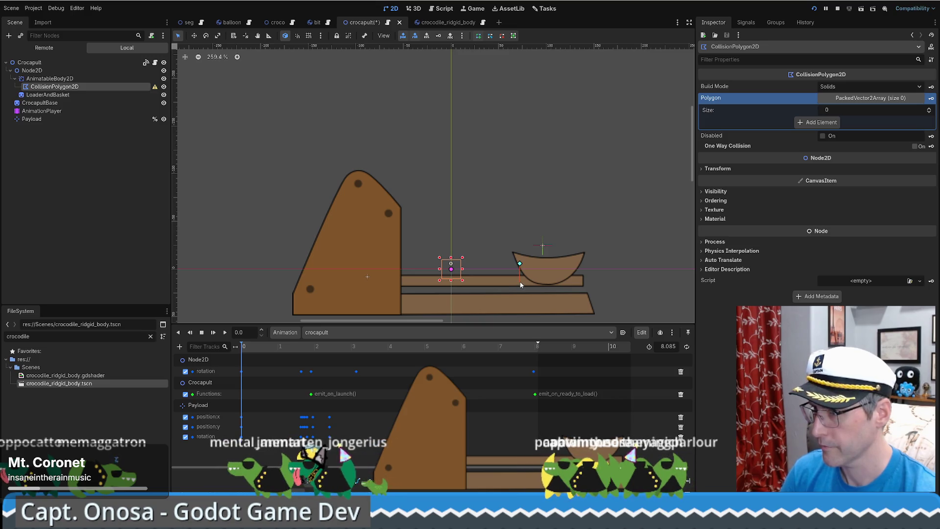
Draw collision polygon points along the basket's right and left walls and close the shape.
left_click(595, 282)
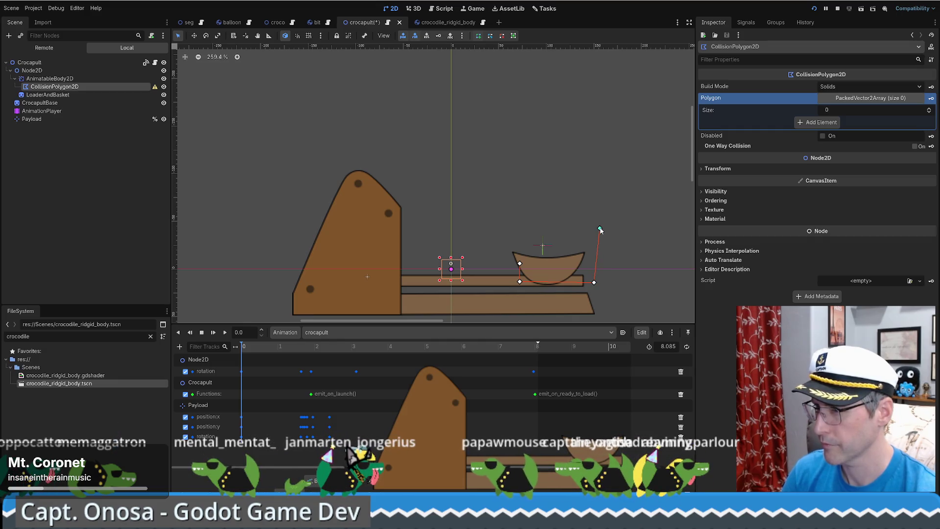
left_click(597, 228)
left_click(594, 282)
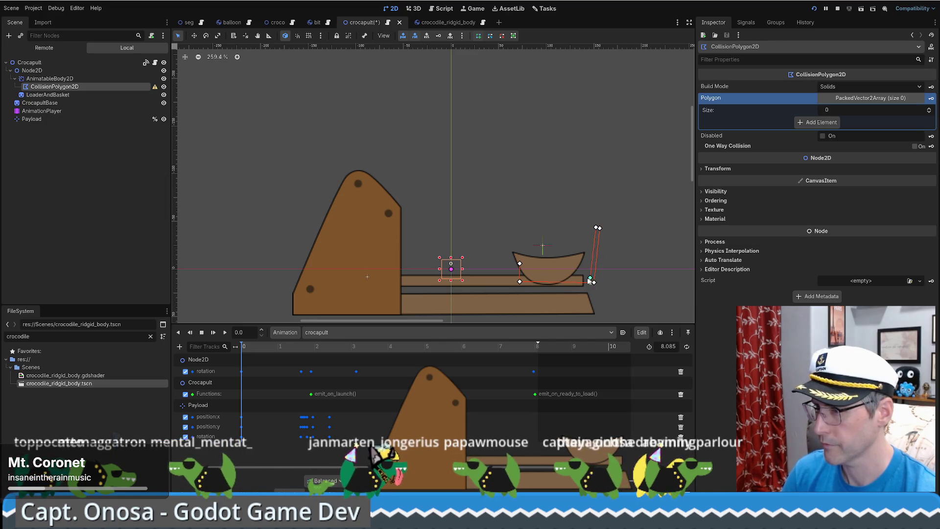
left_click(511, 244)
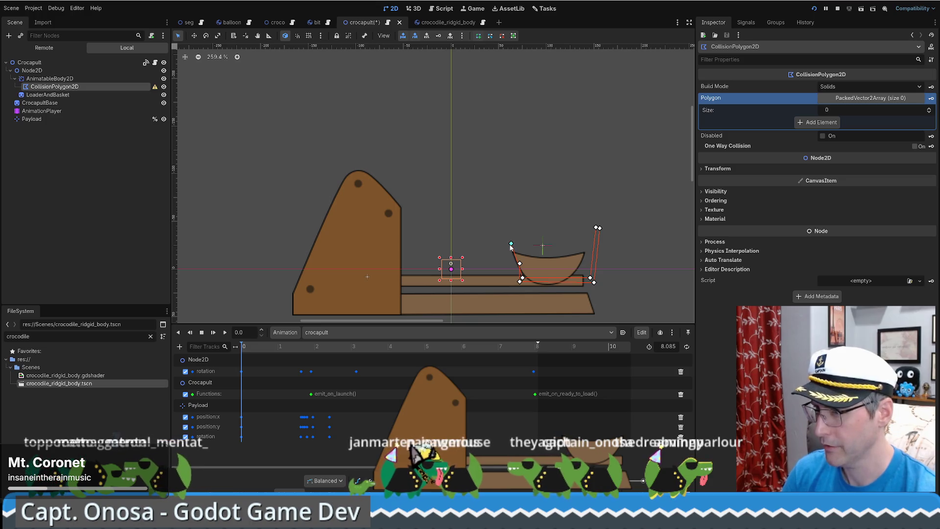
left_click(519, 264)
Drag the vertices to widen and raise both walls into an eight-point cup, then select Payload.
left_click_drag(516, 265, 508, 248)
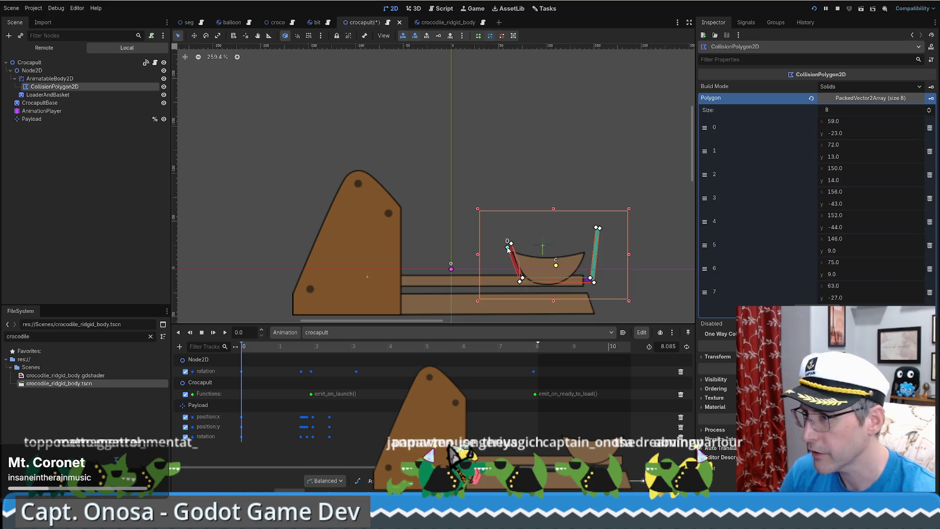
left_click_drag(531, 277, 532, 276)
left_click_drag(591, 278, 587, 275)
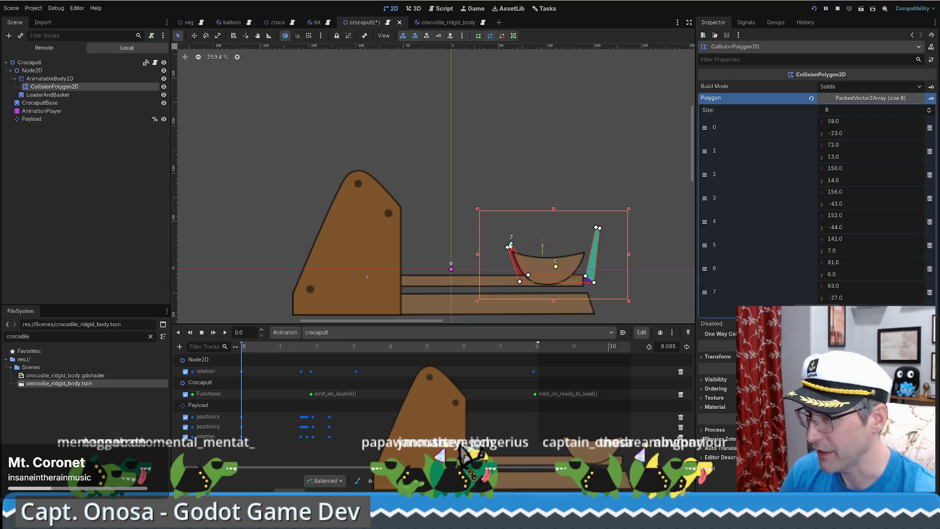
mouse_move(507, 249)
left_mouse_down()
mouse_move(489, 249)
mouse_move(498, 238)
left_mouse_up()
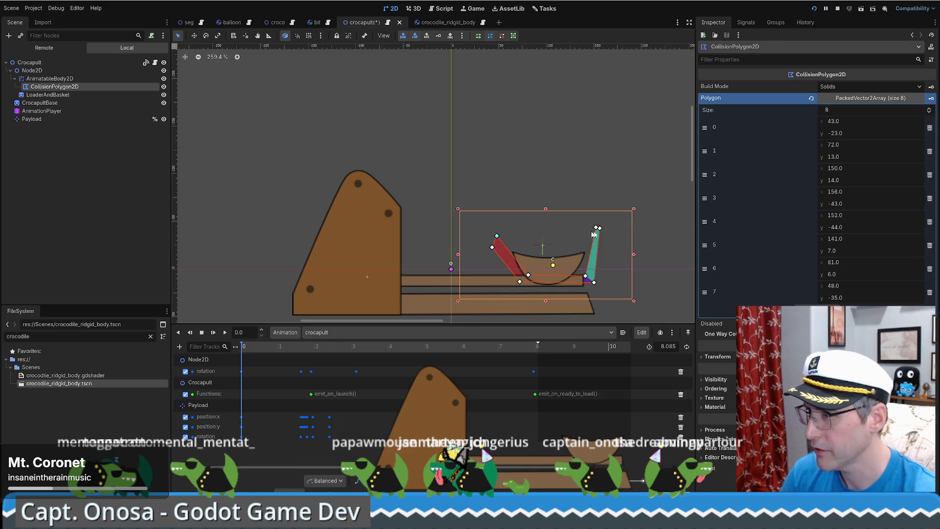
left_click_drag(599, 229, 601, 224)
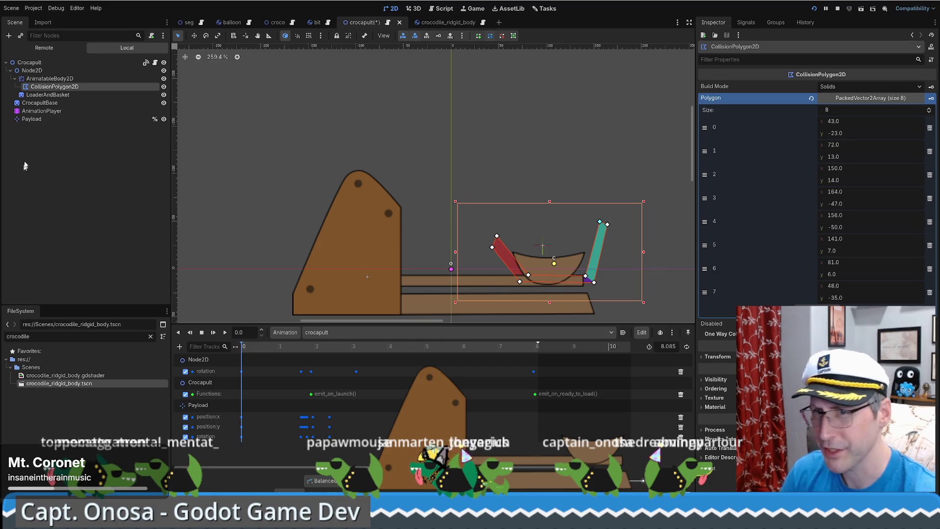
left_click(33, 119)
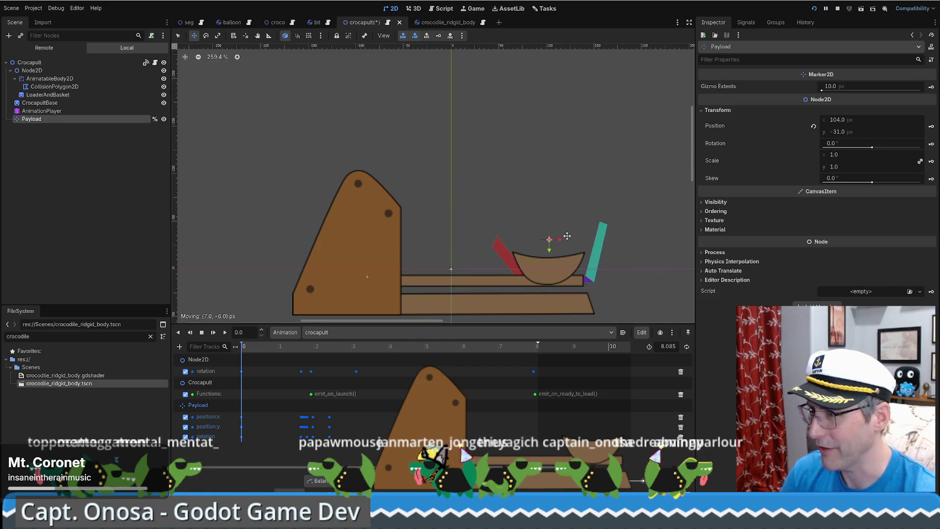
Raise Payload to (102, -48), save the scene, and run the game to test it.
left_click_drag(565, 237, 567, 228)
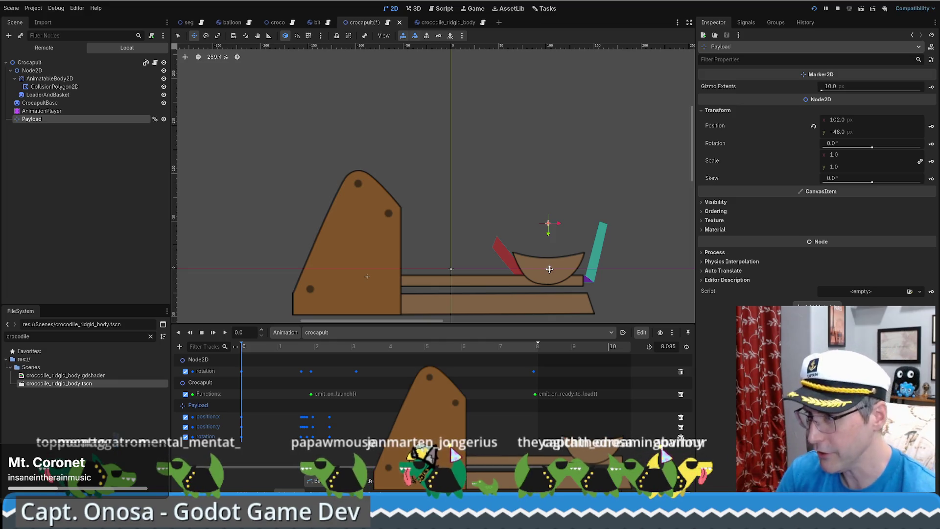
key("ctrl+s")
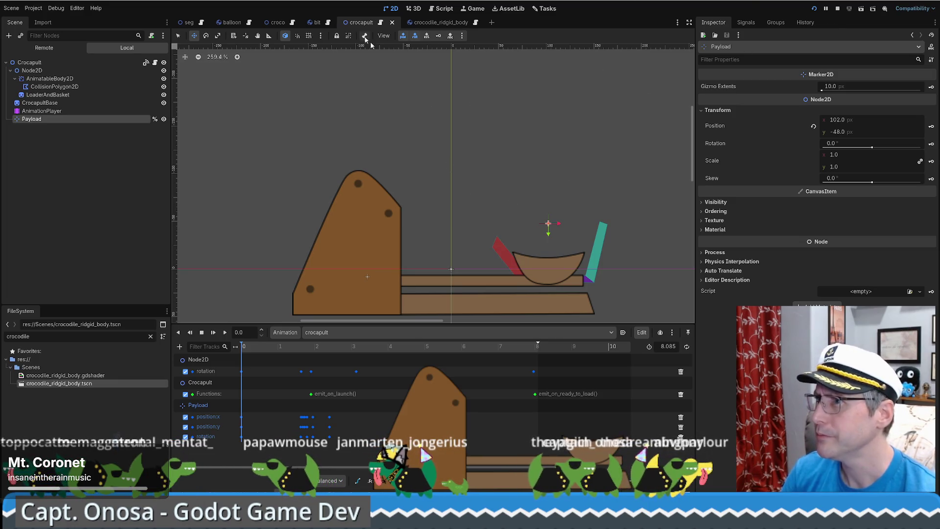
left_click(814, 9)
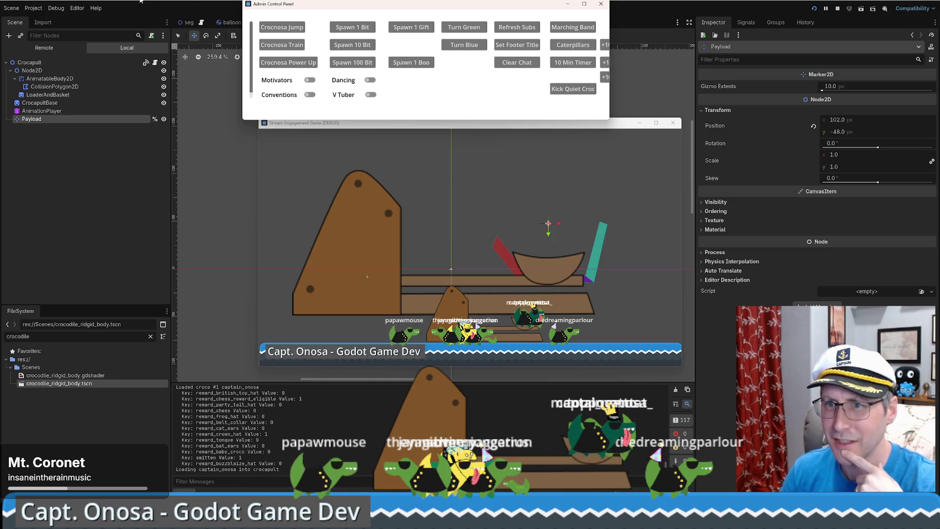
Reparent AnimatableBody2D under LoaderAndBasket, rerun the game, and enable Visible Collision Shapes.
left_click(47, 94)
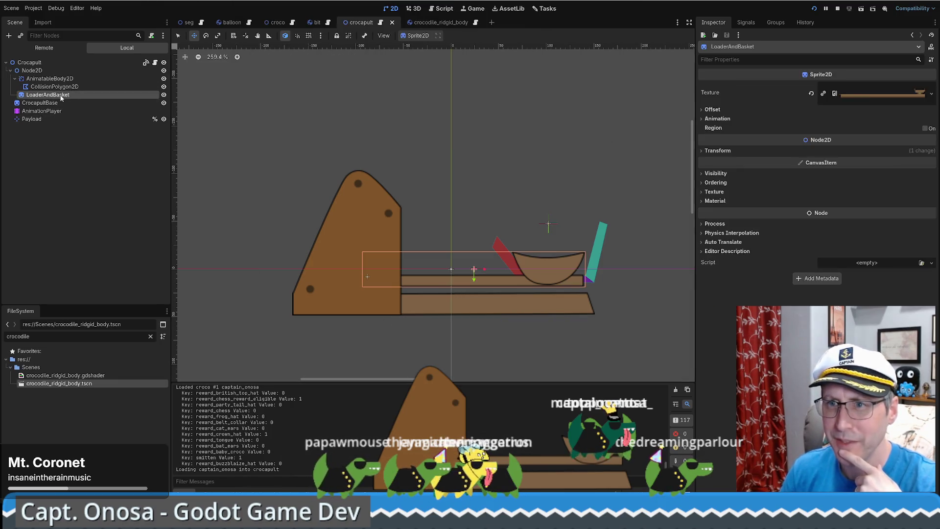
left_click_drag(49, 79, 54, 96)
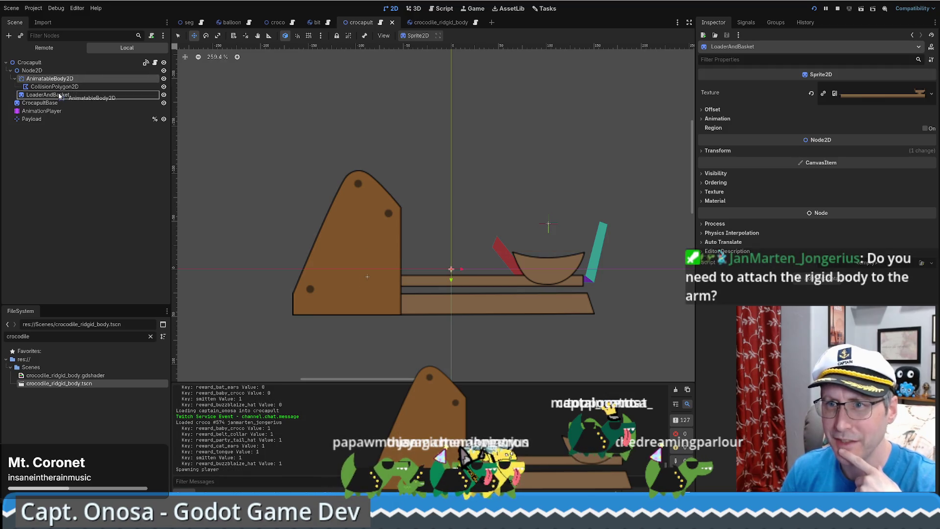
left_click(49, 78)
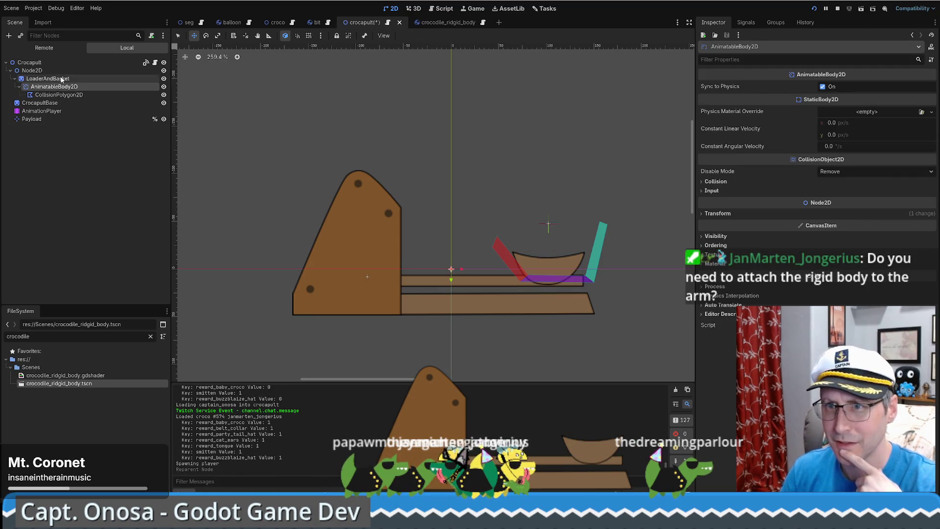
left_click(811, 8)
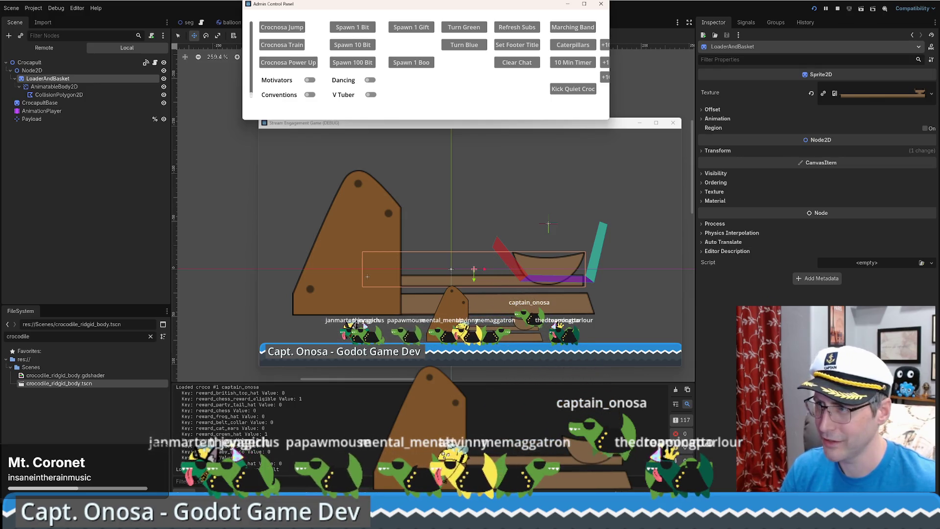
left_click(56, 8)
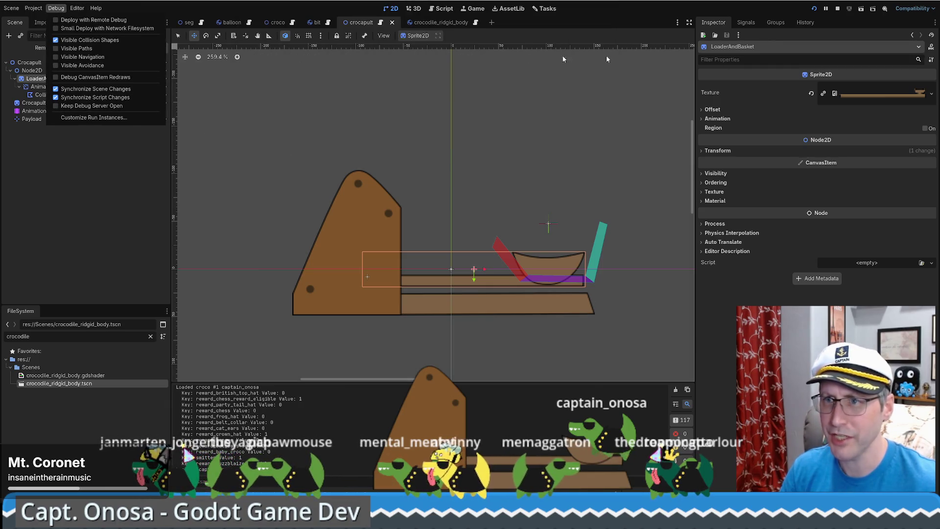
Relaunch the game with collision shapes shown, move its window aside, and open crocodile_ridgid_body.
left_click(815, 13)
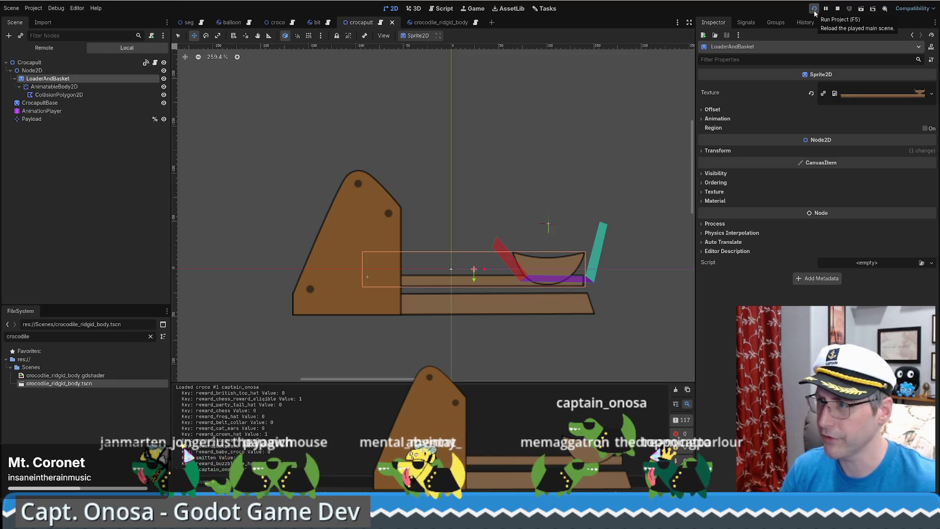
left_click(816, 13)
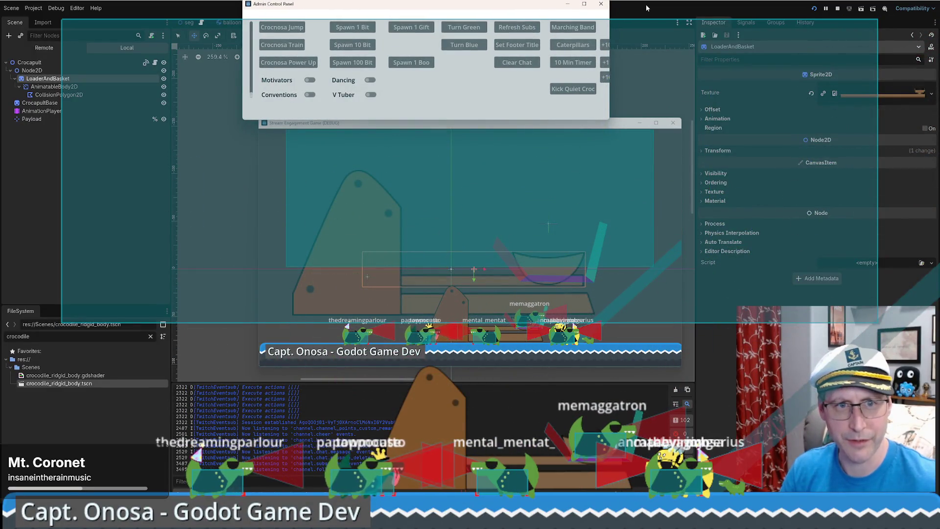
mouse_move(555, 127)
left_mouse_down()
mouse_move(656, 187)
mouse_move(626, 169)
mouse_move(664, 131)
mouse_move(939, 132)
left_mouse_up()
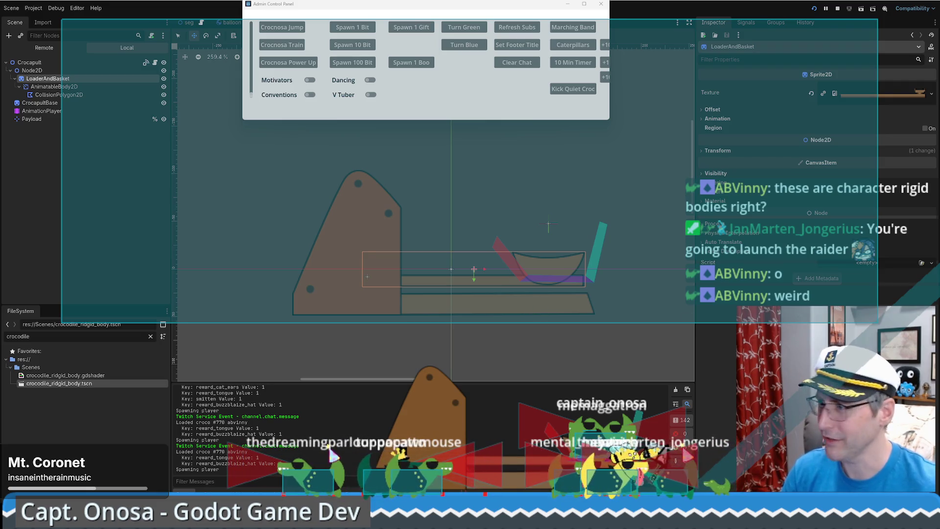
left_click(372, 142)
left_click(441, 23)
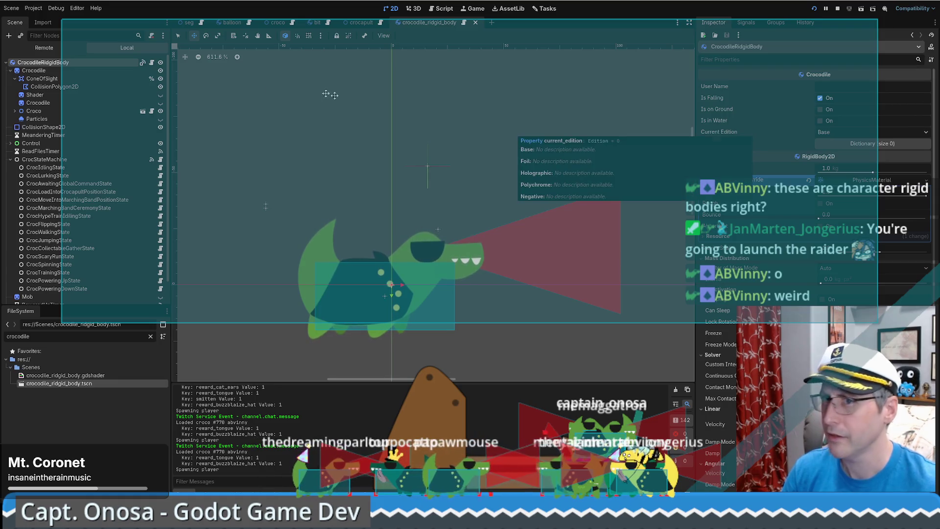
Check AnimatableBody2D's collision layers and mask in crocapult, then show the crocapult animation timeline.
left_click(364, 24)
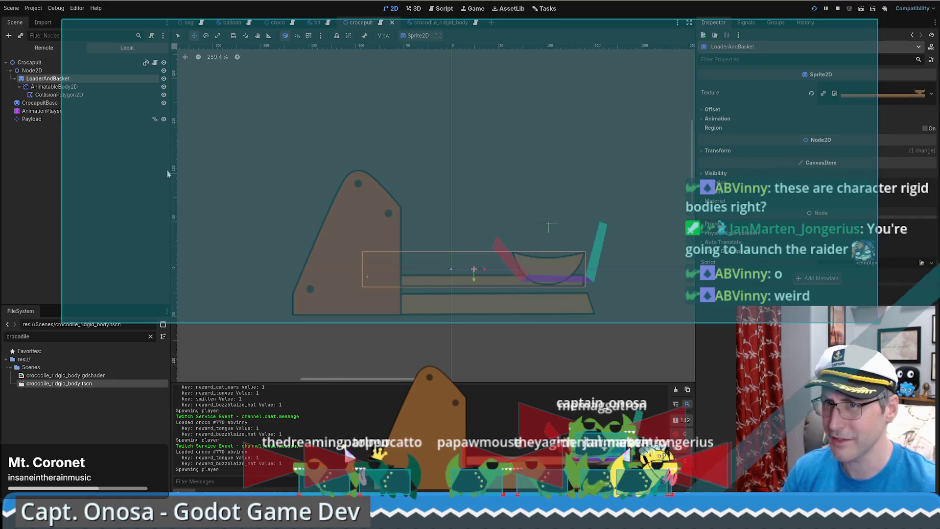
left_click(34, 87)
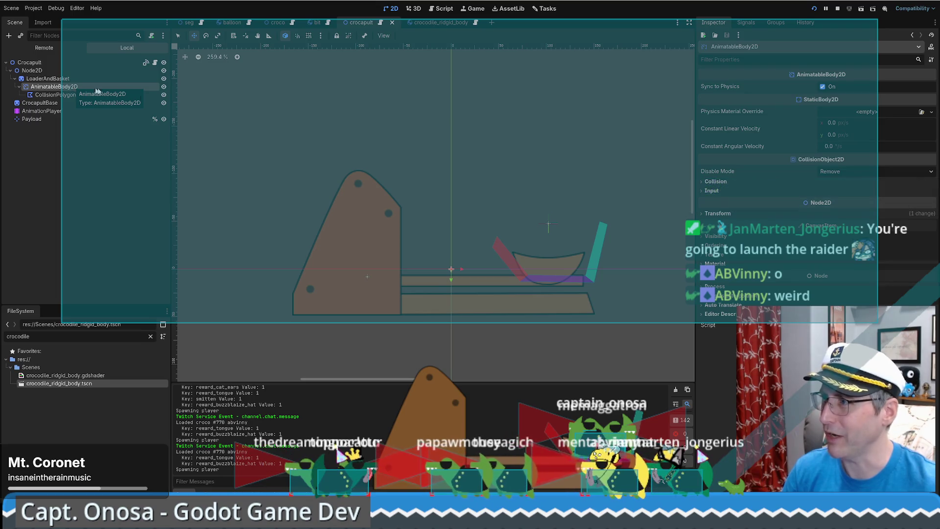
left_click(767, 180)
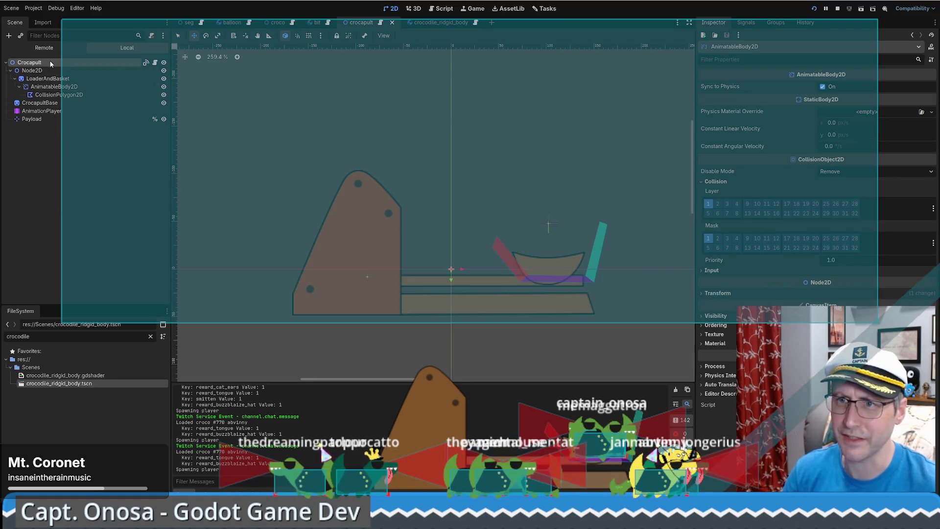
left_click(30, 63)
key("alt+n")
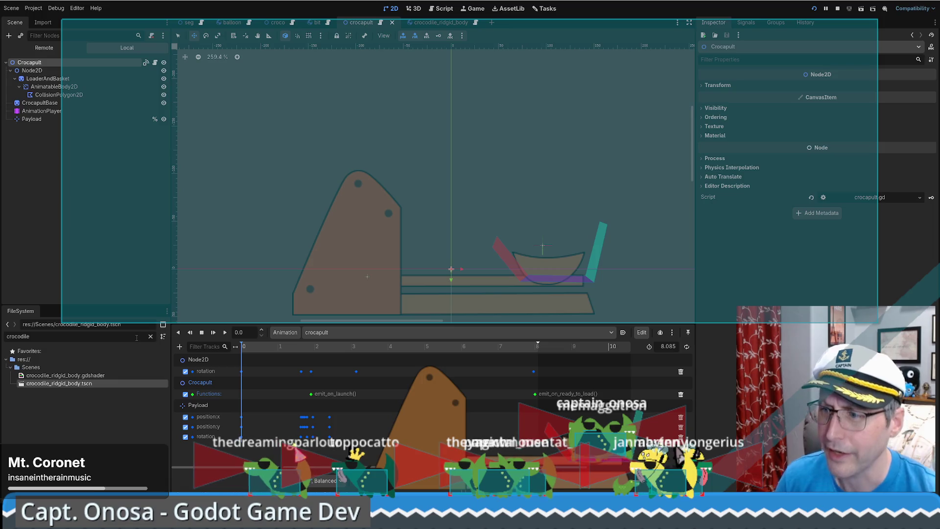
Scrub the crocapult launch animation from 2.59 s to 8.085 s and back, then open the crocodile scene's script.
left_click(337, 342)
mouse_move(337, 342)
left_mouse_down()
mouse_move(544, 346)
mouse_move(446, 348)
mouse_move(539, 348)
mouse_move(392, 363)
mouse_move(538, 365)
mouse_move(239, 365)
mouse_move(325, 367)
mouse_move(243, 359)
left_mouse_up()
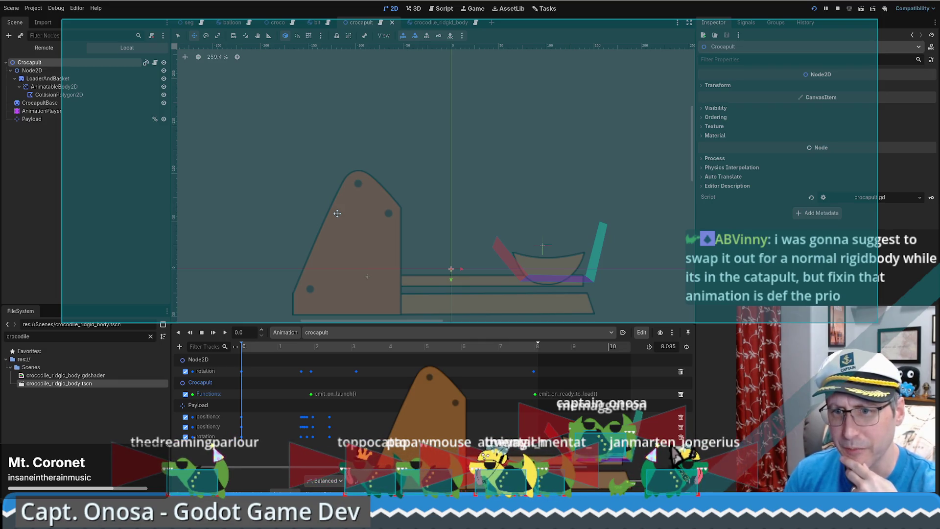
mouse_move(243, 349)
left_mouse_down()
mouse_move(326, 349)
mouse_move(205, 347)
left_mouse_up()
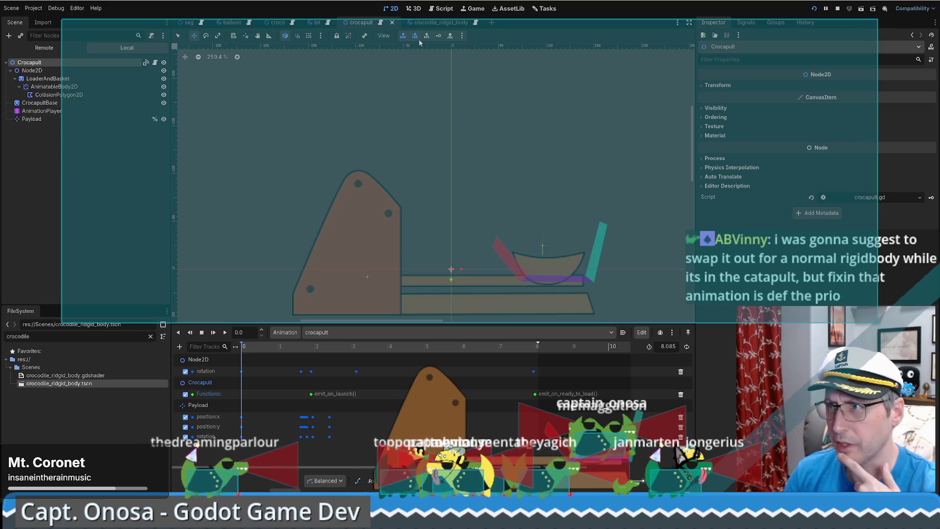
left_click(434, 23)
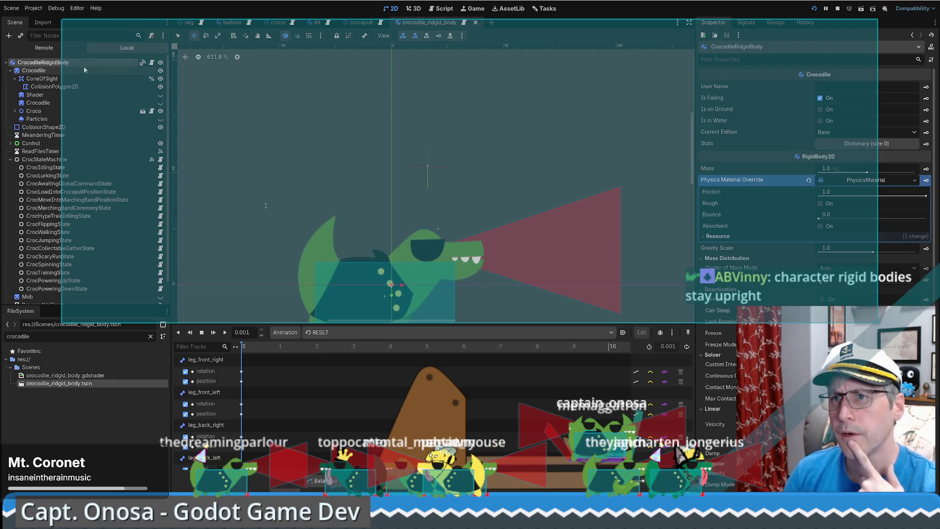
left_click(150, 63)
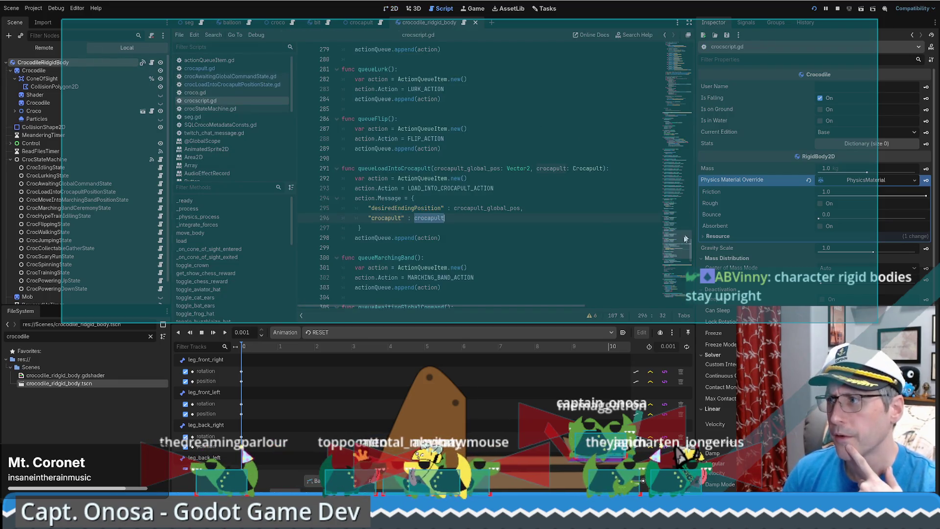
Confirm crocscript.gd's Crocodile class extends RigidBody2D and review its rigid body physics settings.
left_click_drag(687, 238, 687, 44)
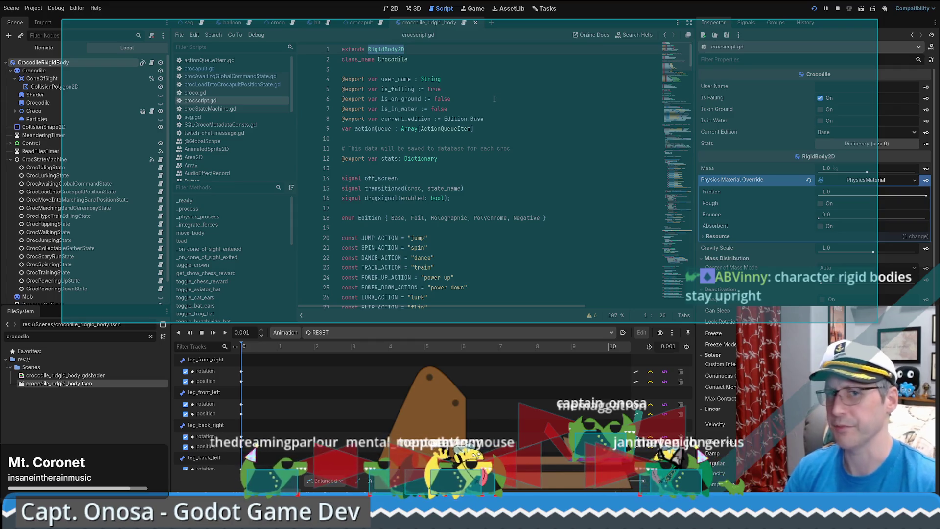
scroll(495, 97, "up", 1)
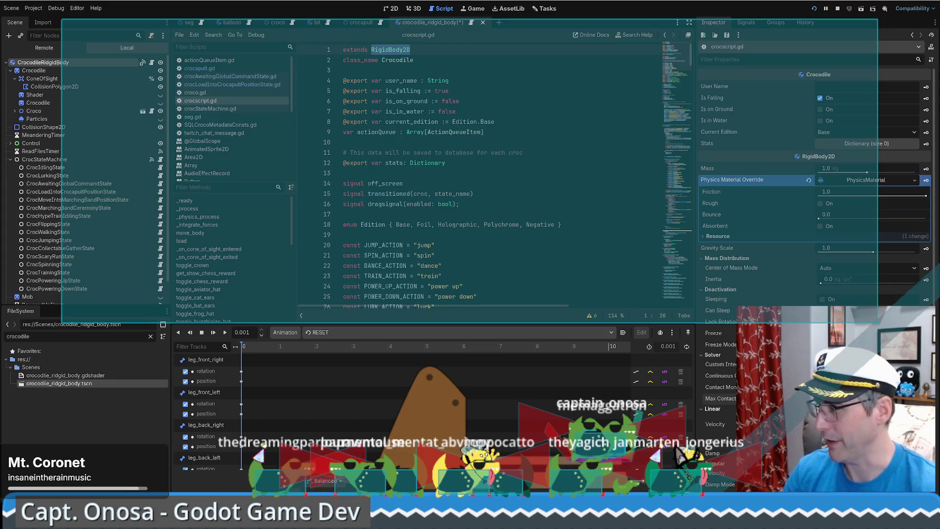
scroll(813, 196, "down", 5)
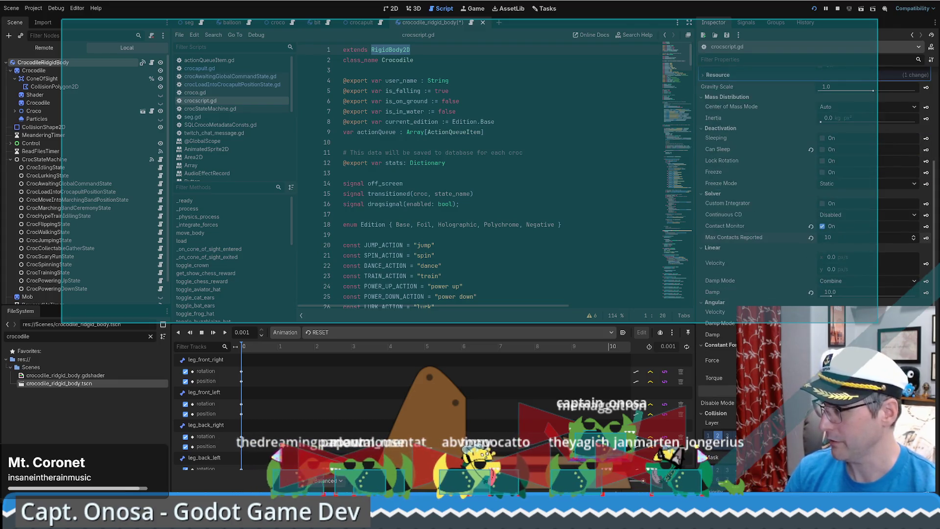
scroll(813, 195, "down", 3)
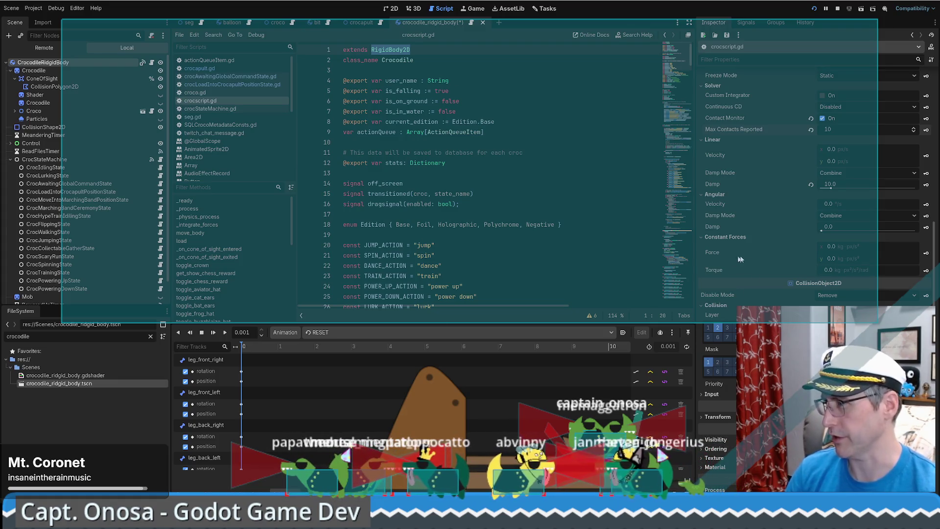
scroll(719, 244, "down", 2)
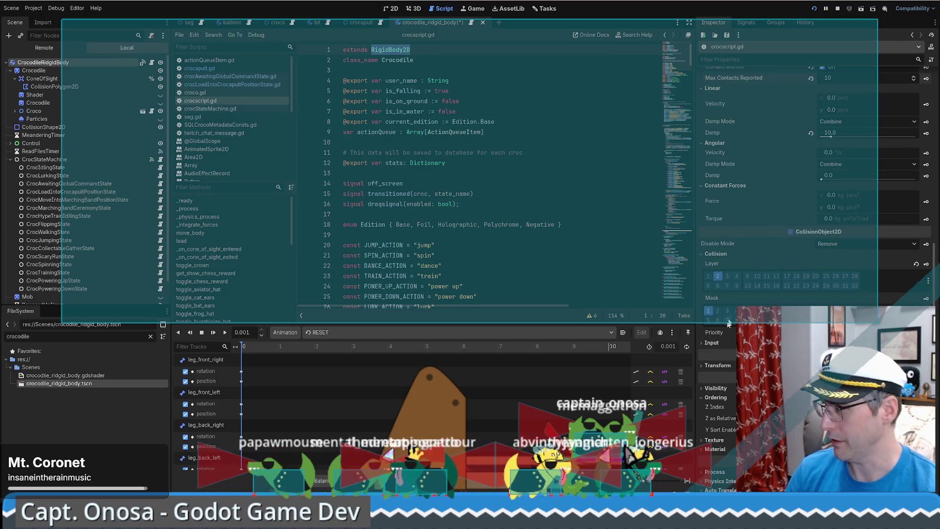
scroll(813, 196, "down", 2)
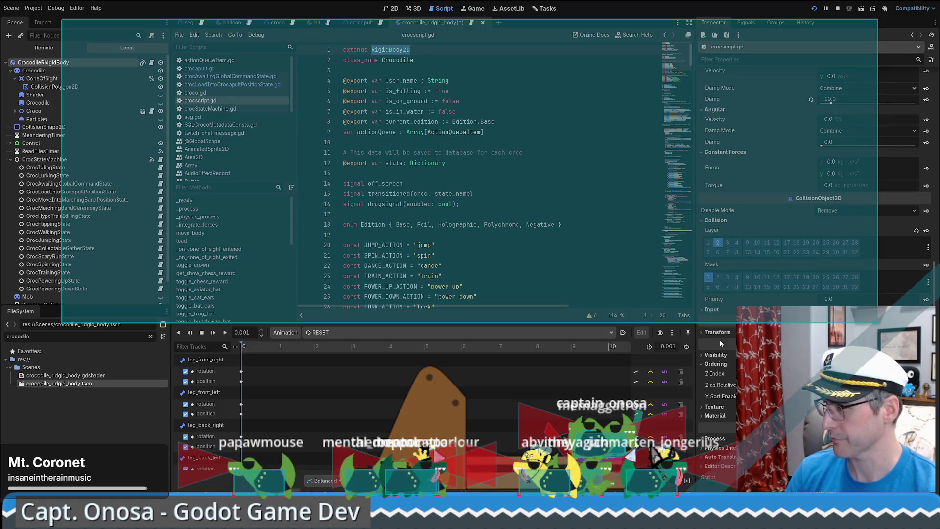
scroll(718, 336, "up", 3)
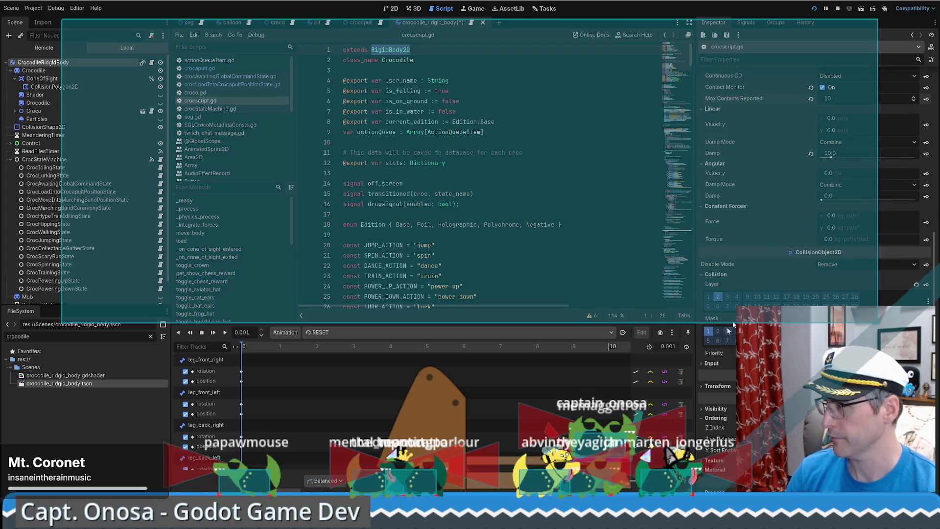
scroll(742, 232, "up", 9)
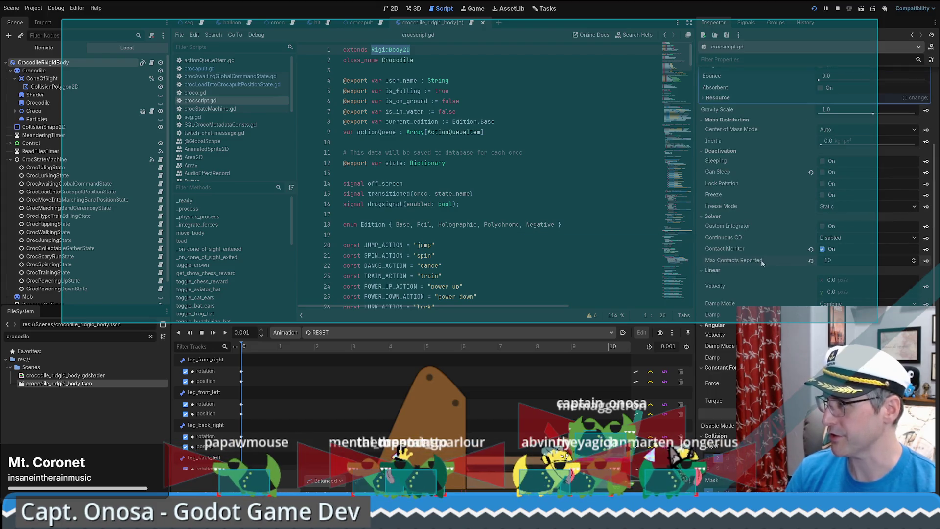
scroll(762, 298, "up", 6)
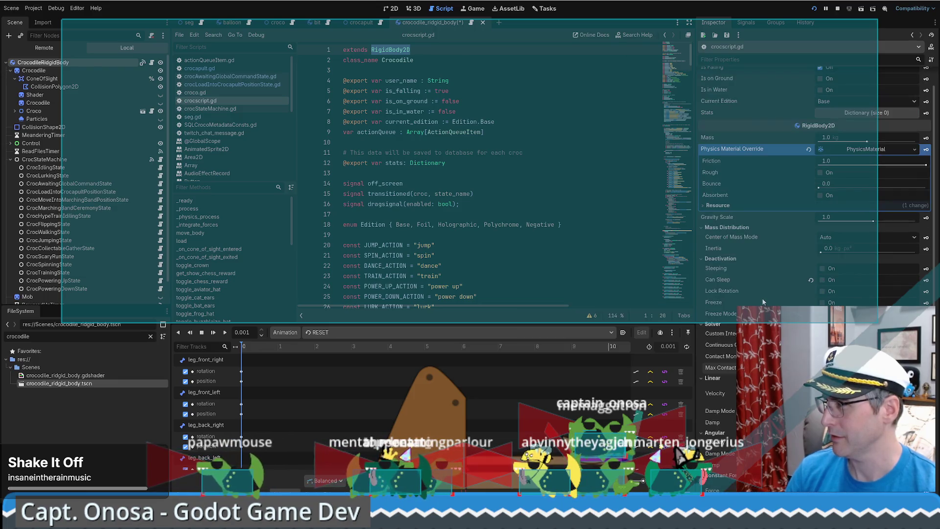
scroll(770, 303, "up", 2)
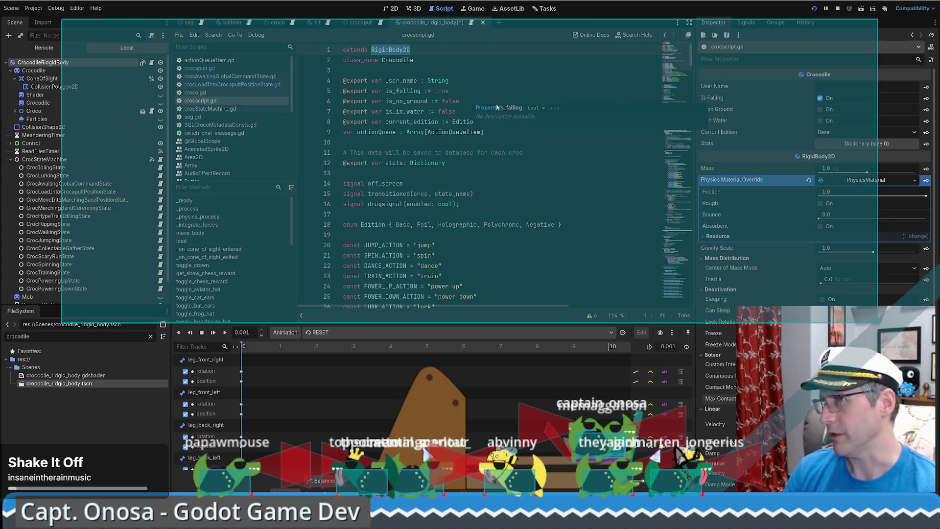
Save the crocodile_ridgid_body scene and return to the crocapult scene.
left_click(494, 60)
key("ctrl+s")
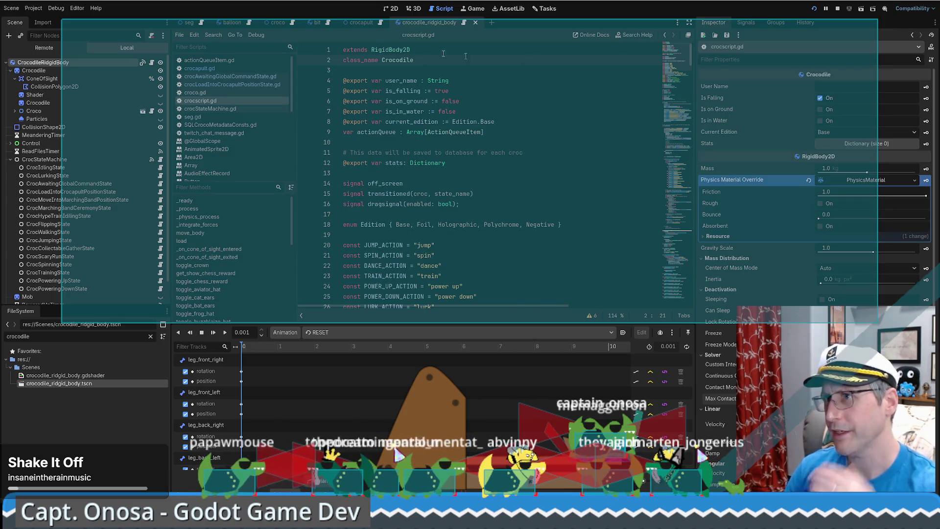
left_click(361, 23)
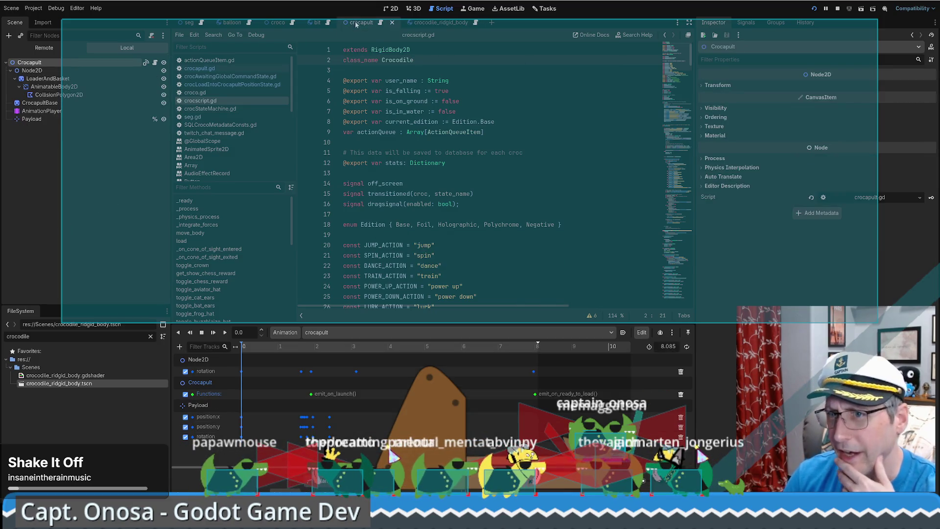
Inspect the AnimatableBody2D, then the seg scene's CollisionPolygon2D transform and StaticBody2D in 2D view.
left_click(48, 87)
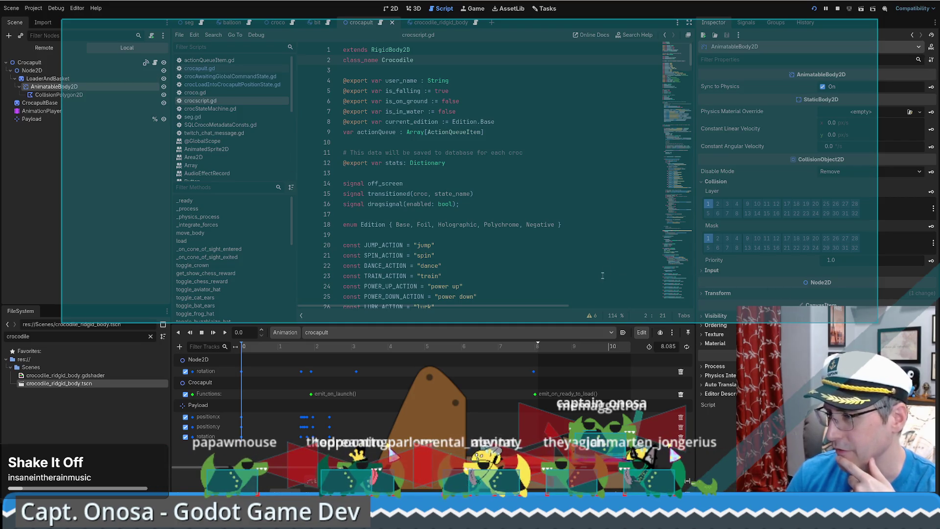
left_click(189, 22)
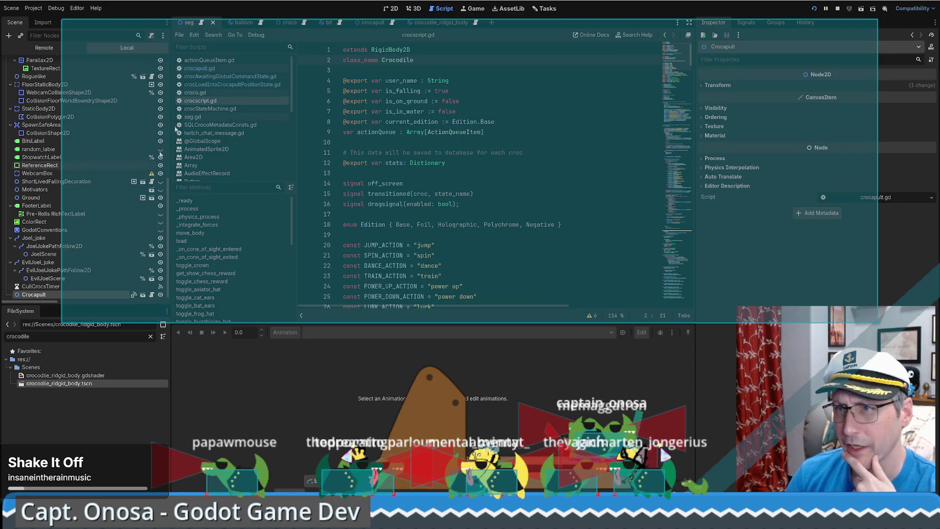
left_click(392, 8)
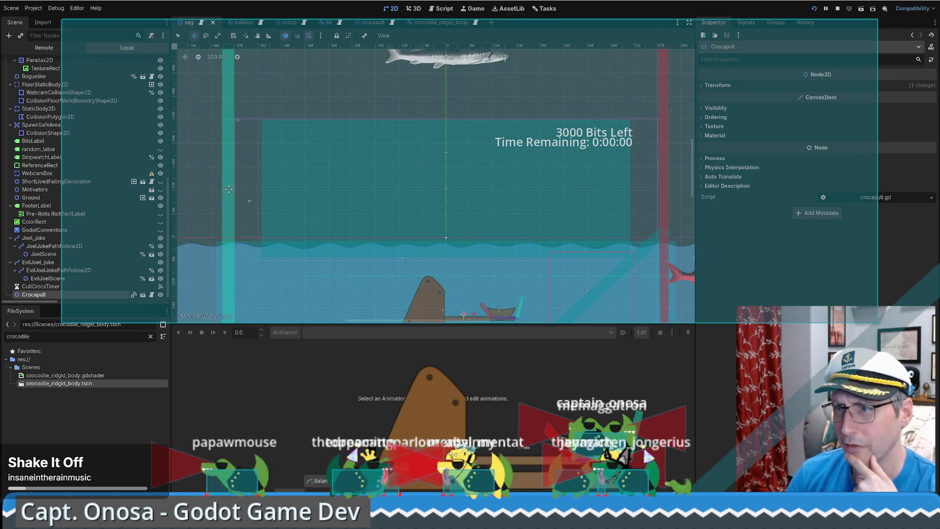
key("q")
left_click(228, 149)
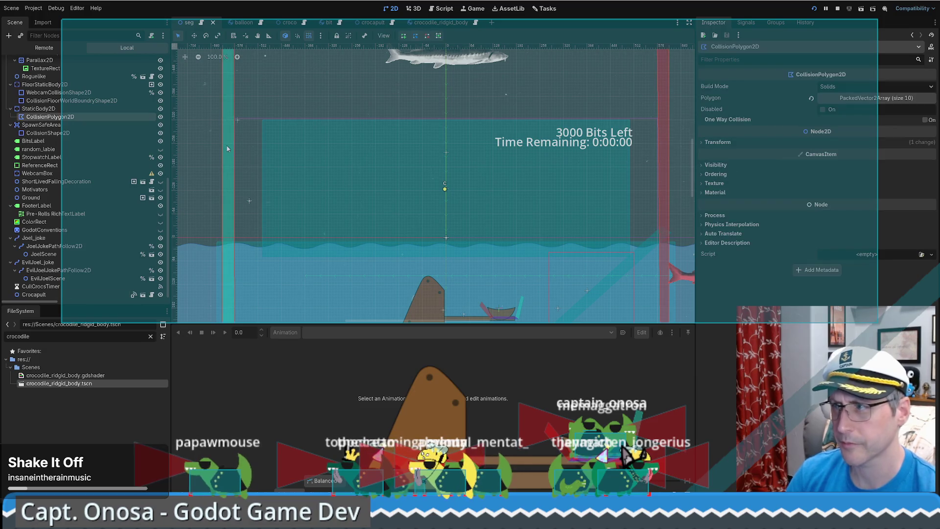
left_click(740, 142)
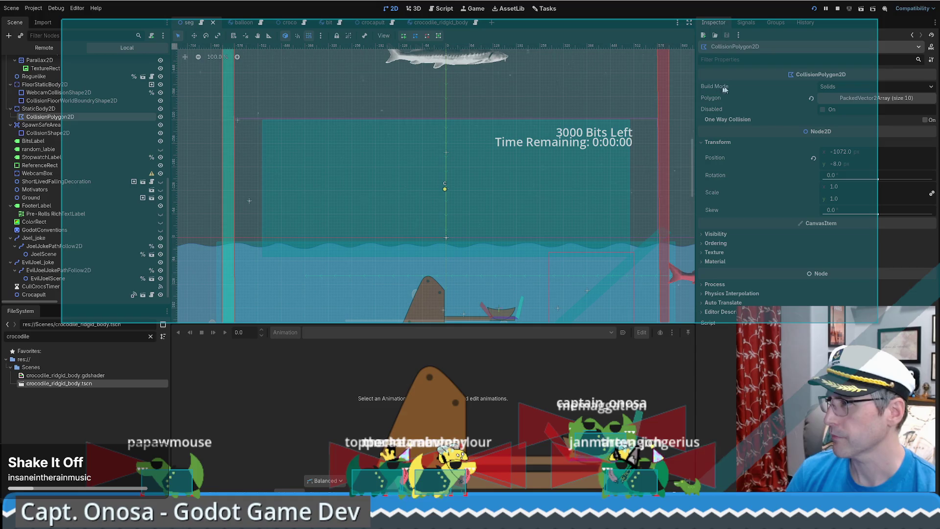
left_click(57, 110)
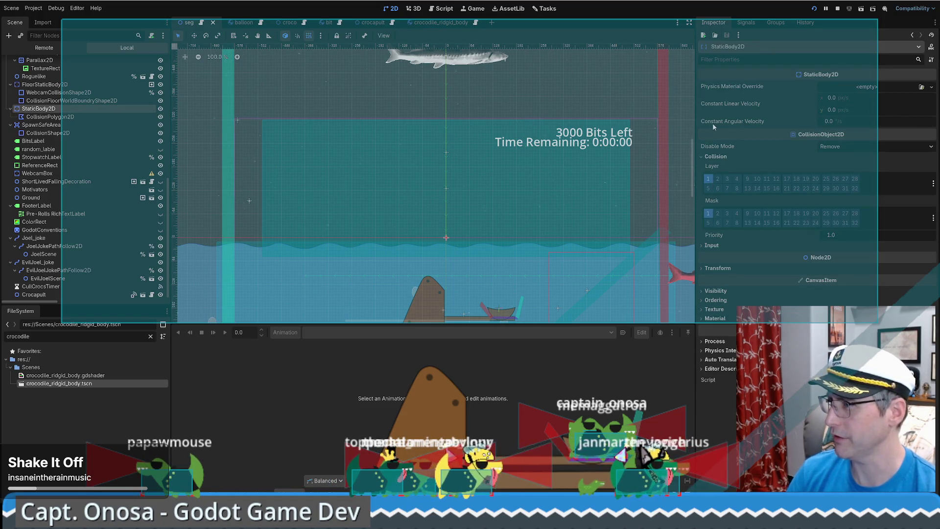
Open the seg scene's Crocapult instance in the editor as crocapult.tscn.
mouse_move(754, 73)
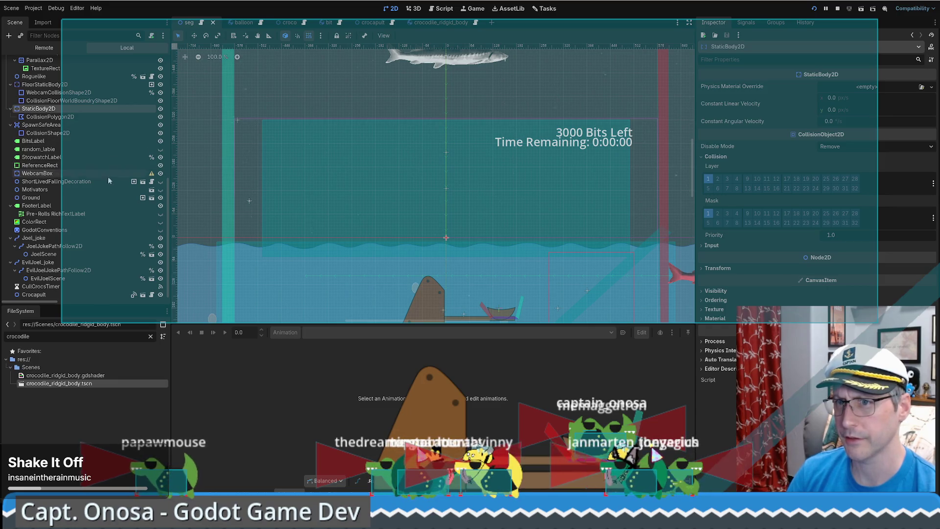
left_click(113, 295)
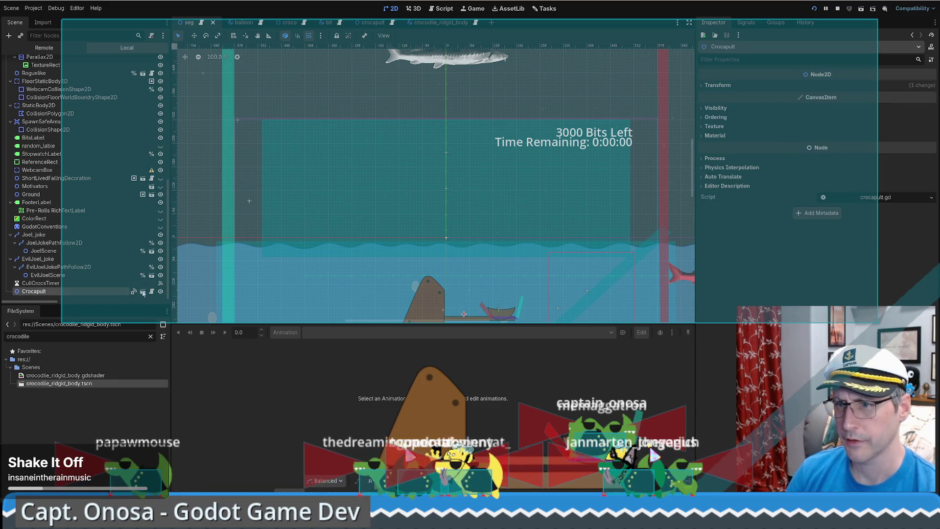
left_click(133, 292)
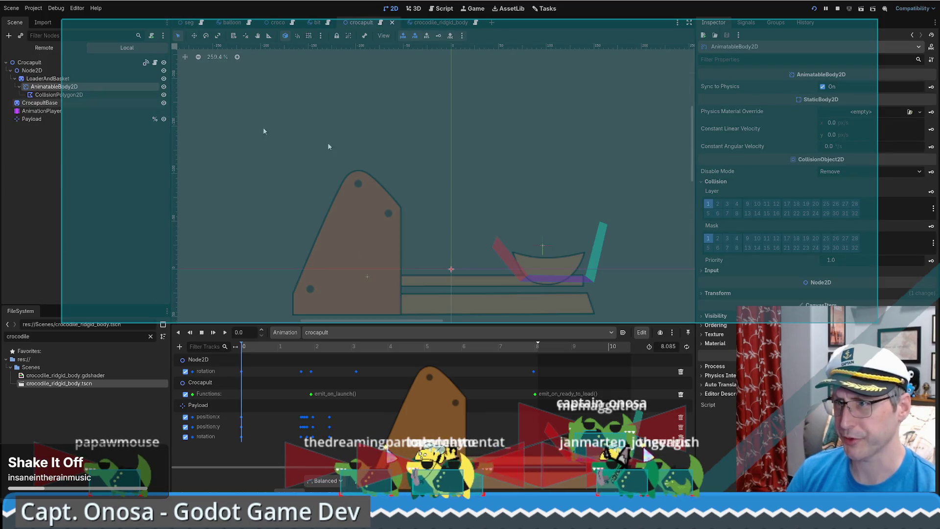
Inspect the basket's collision polygon and relaunch the game with F5.
left_click(54, 94)
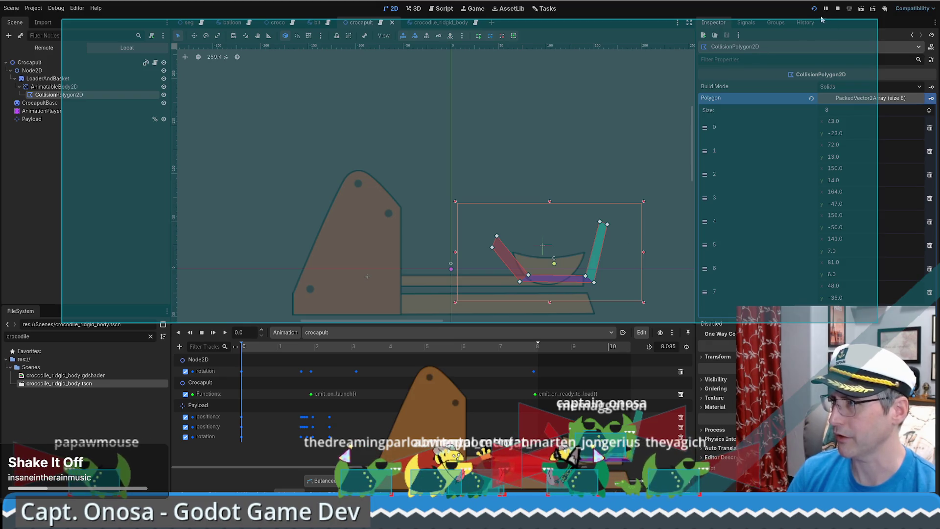
key("F5")
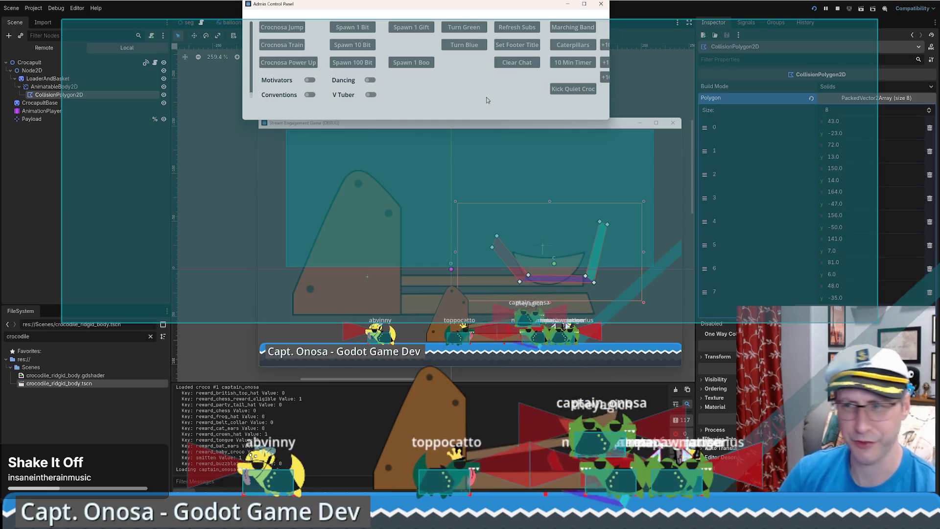
left_click(122, 266)
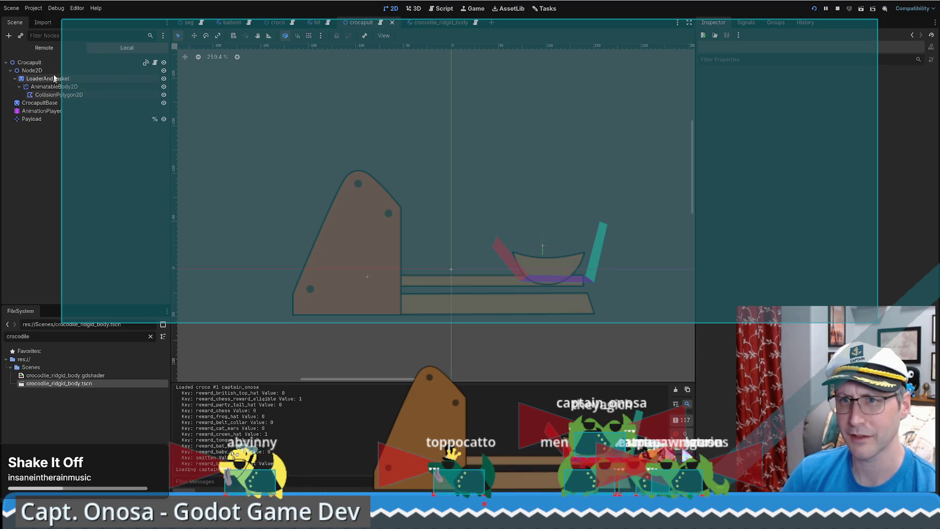
Scrub the crocapult launch animation, rewind it to the start pose, and play it.
left_click(30, 62)
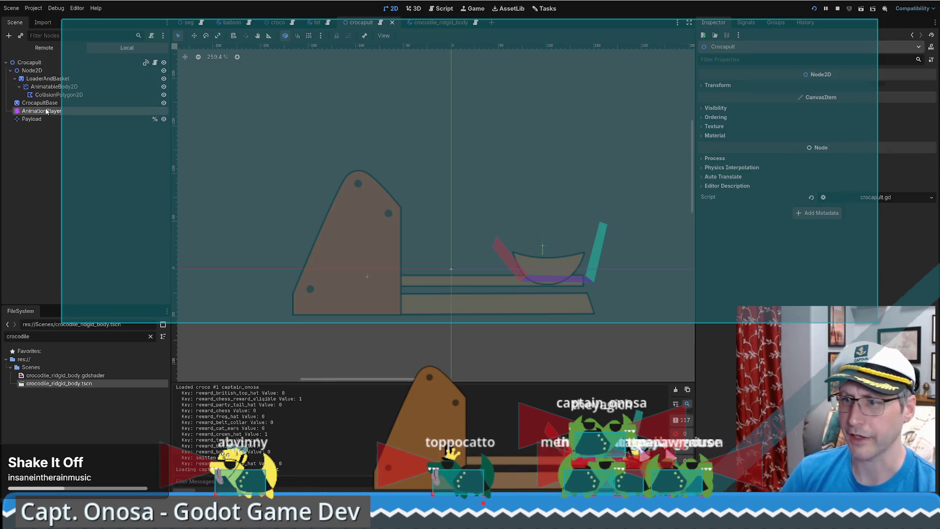
left_click(47, 111)
mouse_move(420, 347)
left_mouse_down()
mouse_move(581, 348)
mouse_move(242, 350)
mouse_move(557, 358)
left_mouse_up()
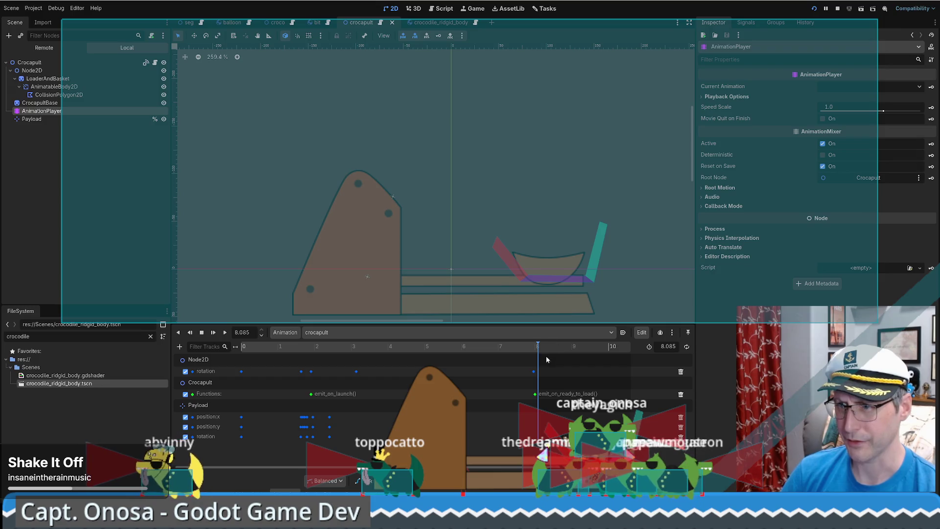
mouse_move(539, 348)
left_mouse_down()
mouse_move(296, 349)
mouse_move(235, 370)
left_mouse_up()
left_click(213, 332)
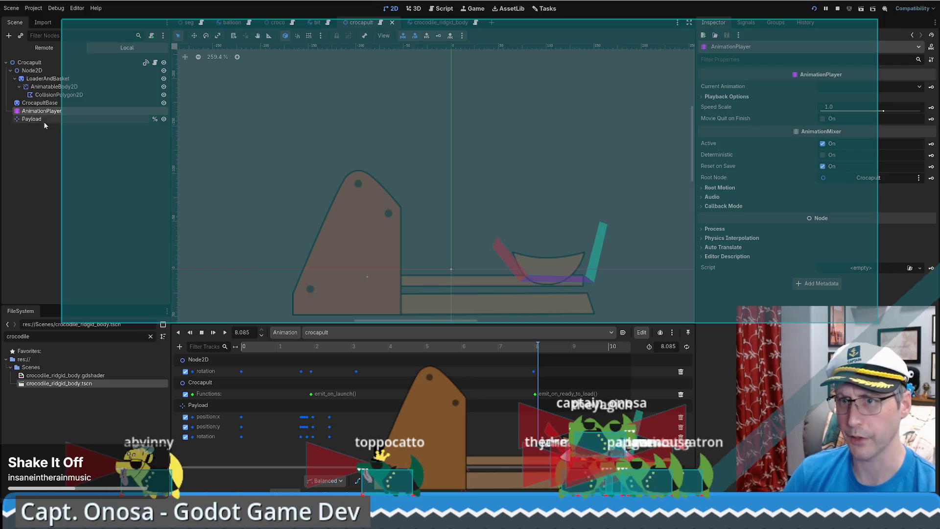
Open the AnimatableBody2D class documentation from the Inspector.
left_click(61, 95)
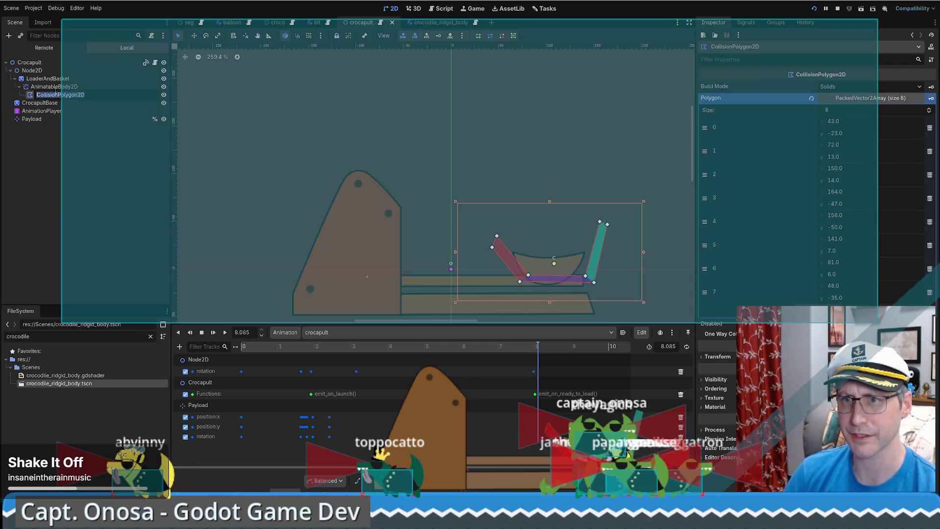
left_click(75, 86)
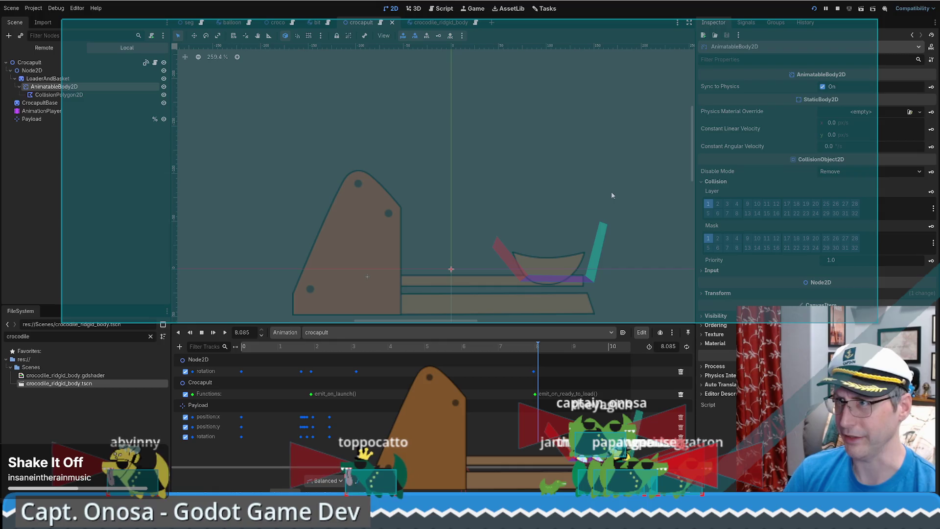
left_click(932, 47)
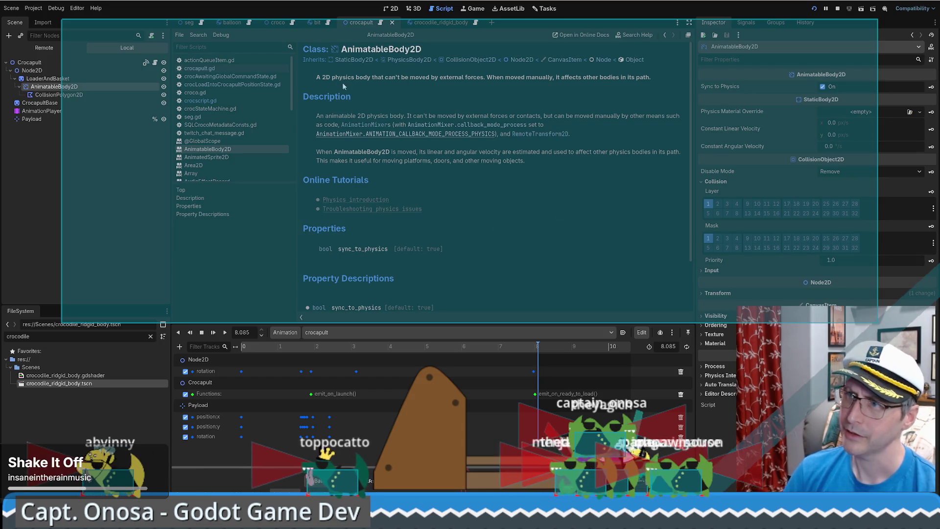
Read the AnimatableBody2D docs, highlighting the sync_to_physics sentences about physics-frame movement.
scroll(518, 112, "down", 3)
scroll(515, 110, "up", 3)
scroll(508, 117, "down", 3)
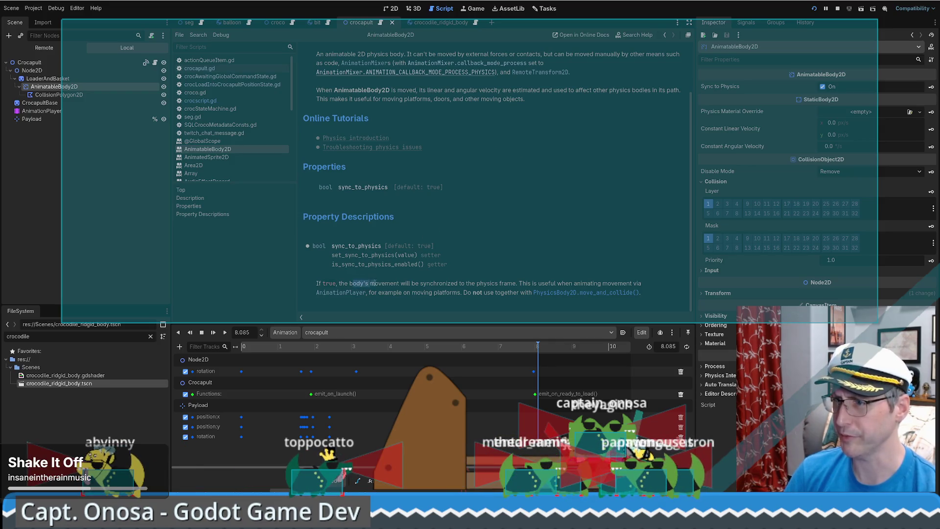
left_click_drag(395, 284, 450, 284)
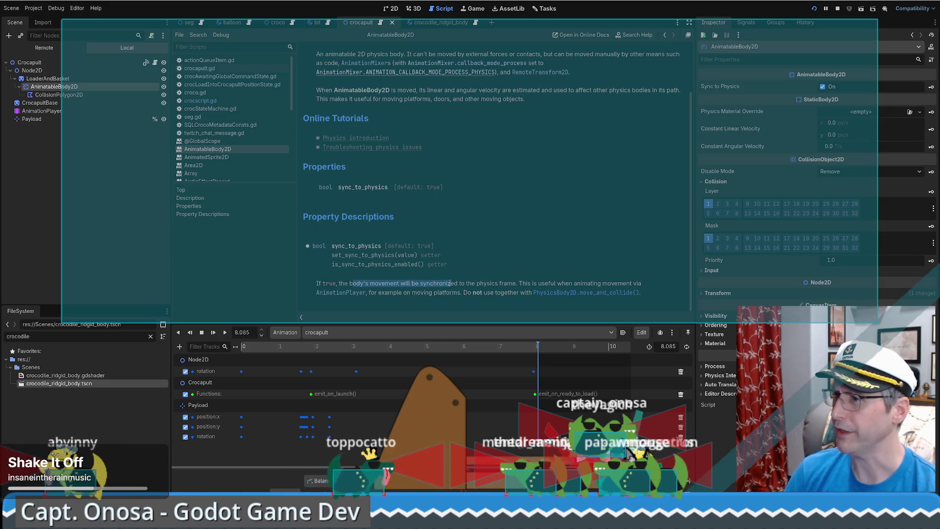
left_click_drag(451, 284, 489, 284)
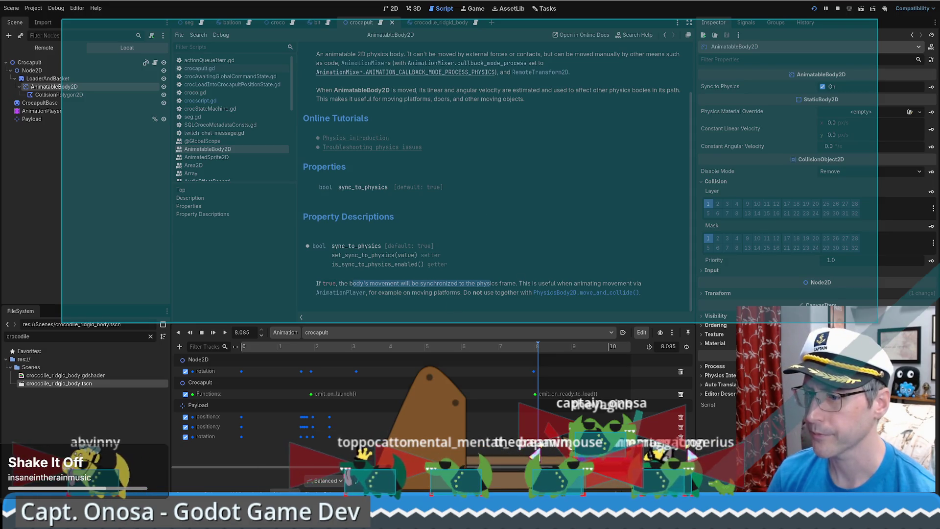
Spawn one Boo from the game's Admin Control Panel, then open crocapult.gd.
mouse_move(300, 520)
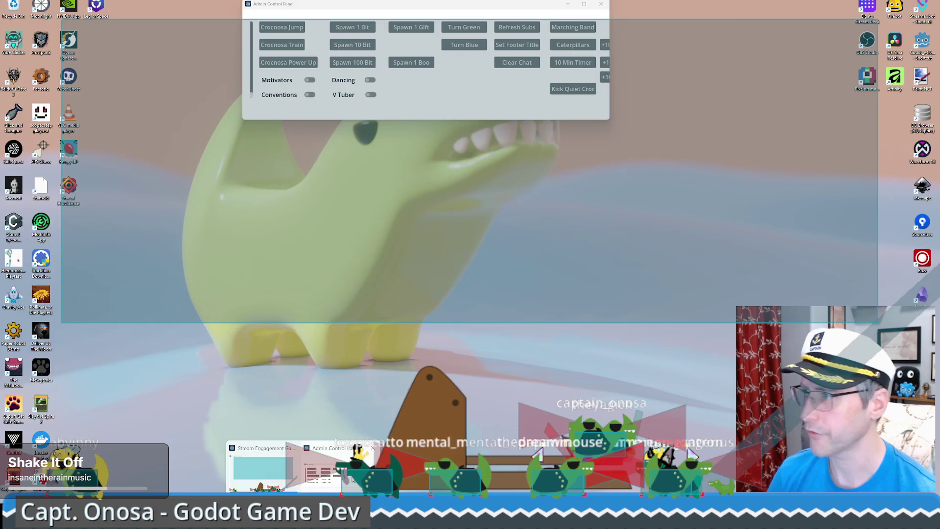
left_click(353, 479)
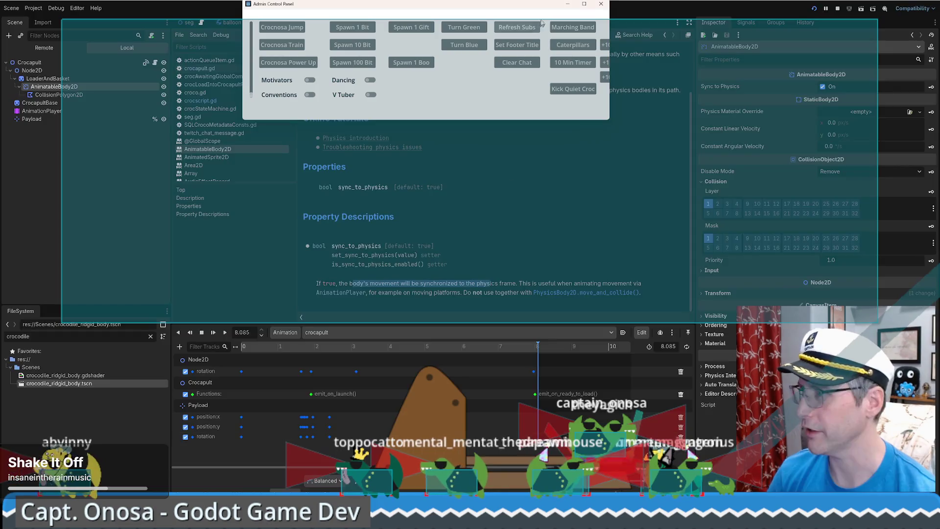
left_click(423, 69)
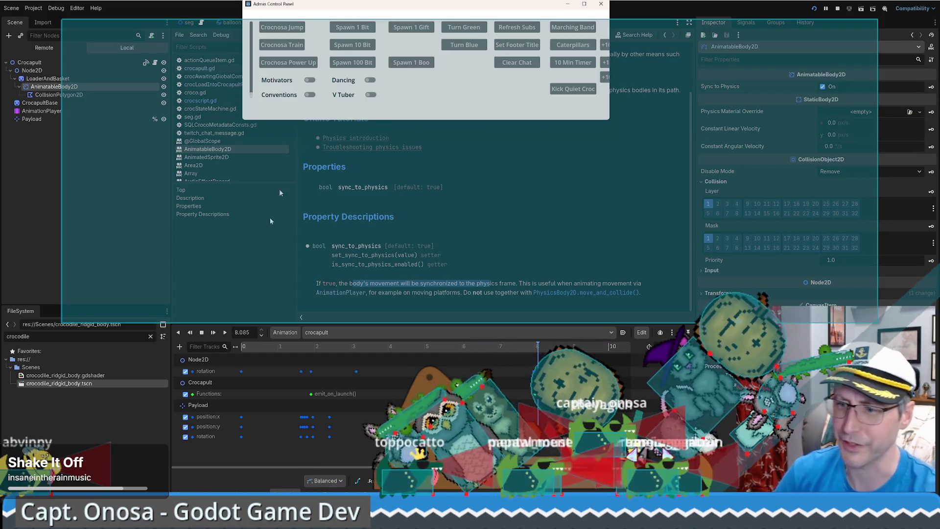
left_click(187, 493)
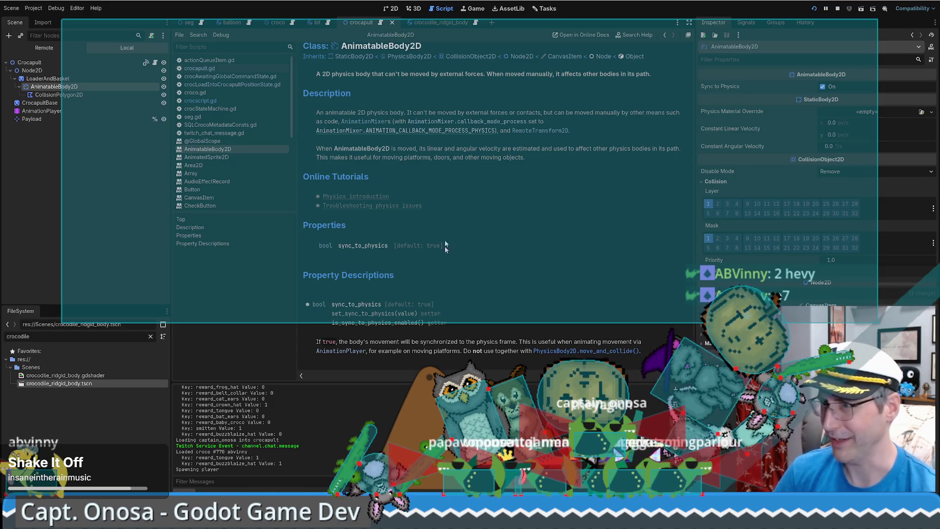
left_click(381, 24)
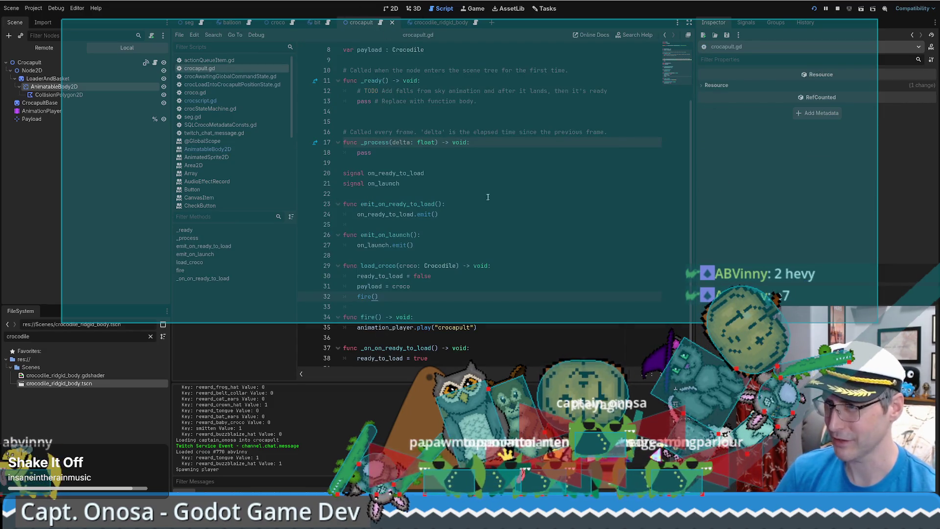
Highlight every use of ready_to_load in crocapult.gd.
double_click(387, 276)
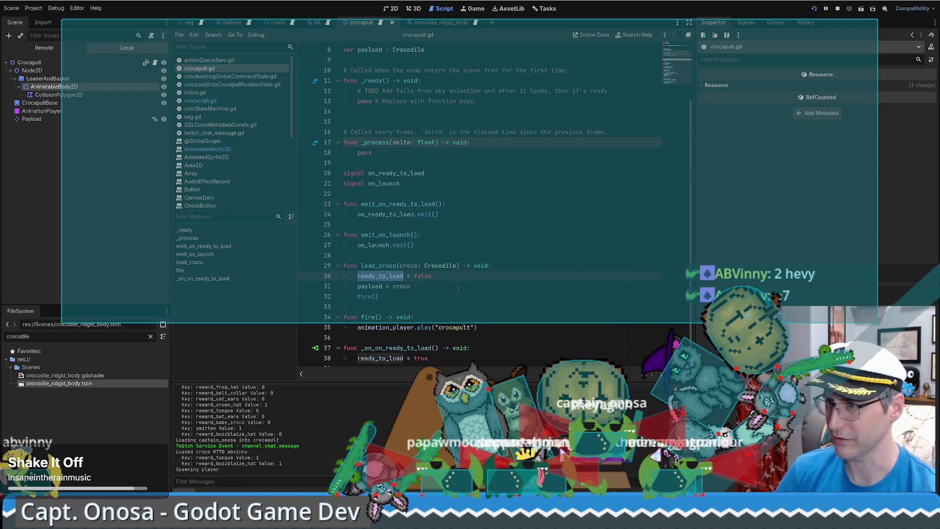
scroll(451, 291, "down", 1)
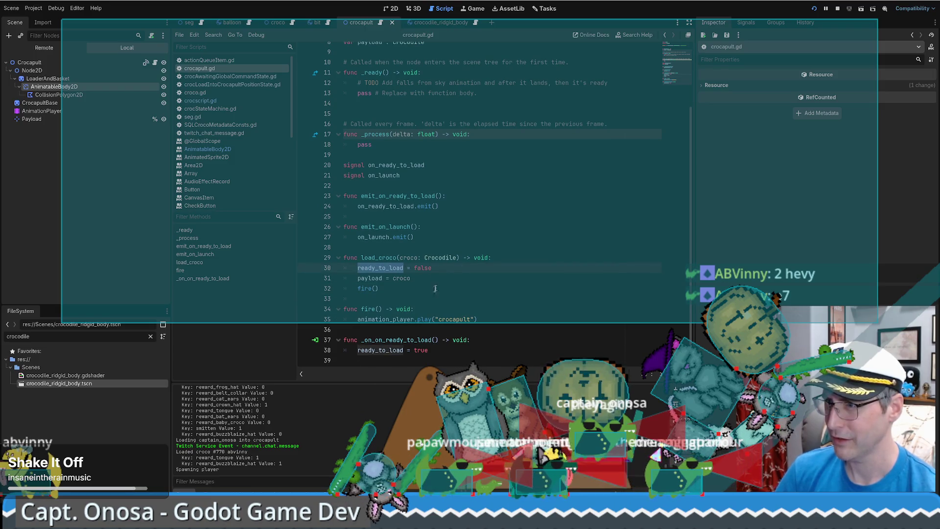
left_click(395, 277)
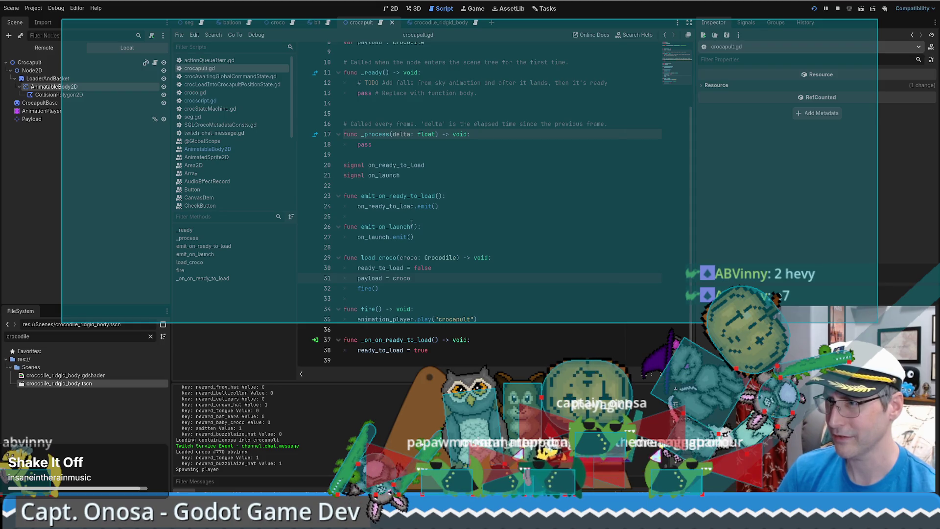
Add 'ready_to_load = true' above on_ready_to_load.emit() in emit_on_ready_to_load and save crocapult.gd.
triple_click(442, 269)
key("ctrl+c")
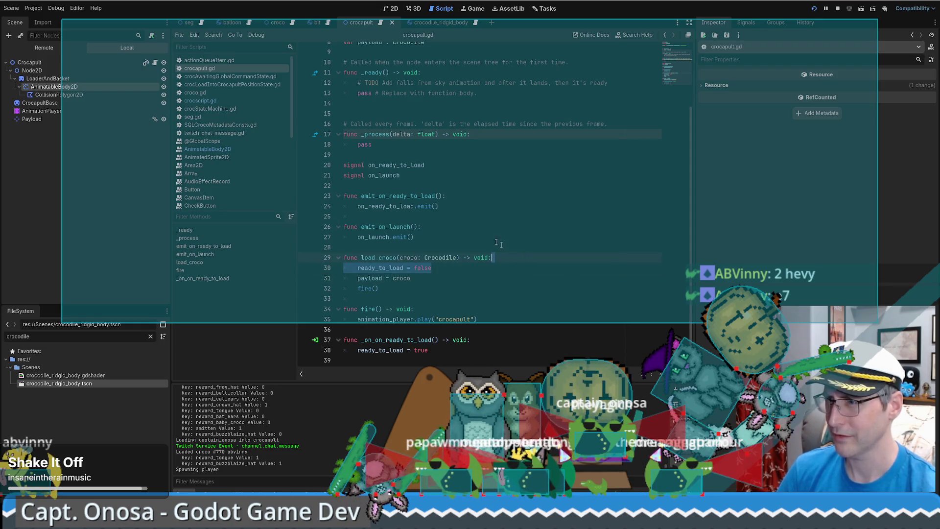
left_click(455, 206)
key("Return")
key("ctrl+v")
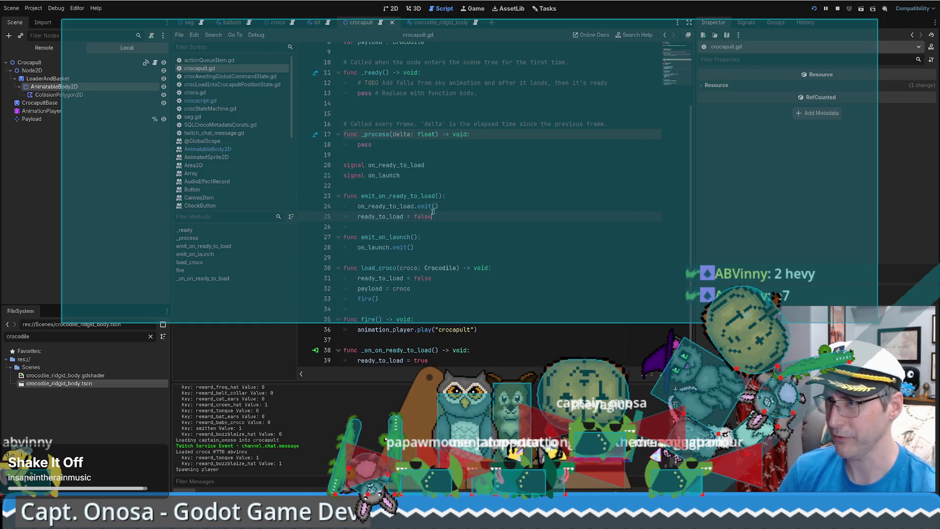
double_click(417, 217)
type("true")
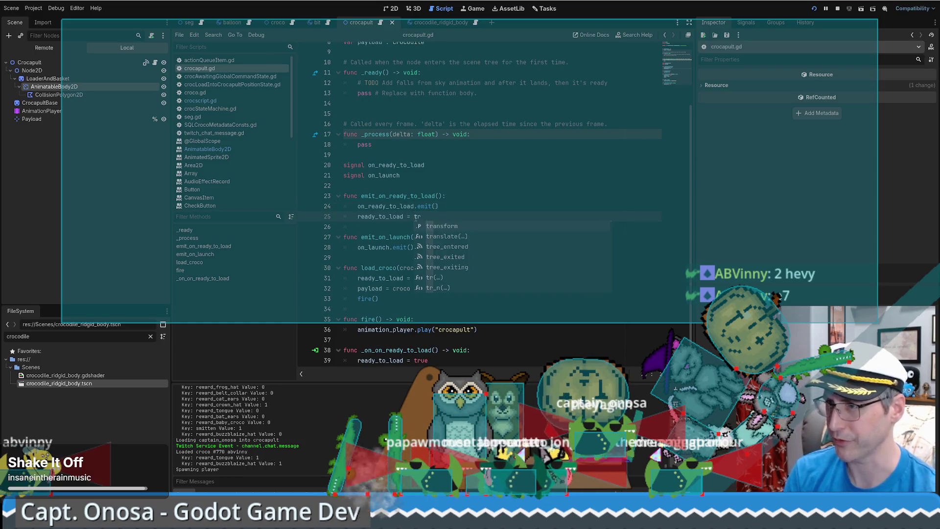
key("Escape")
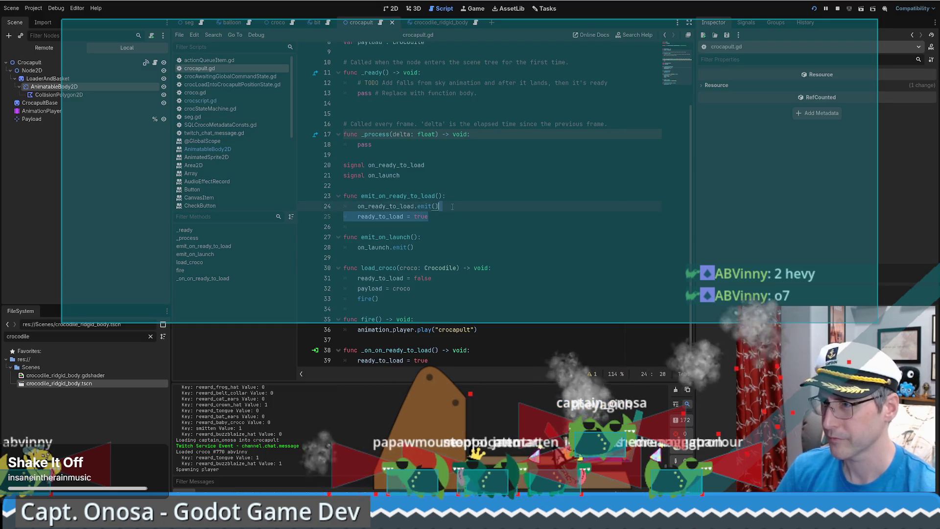
key("alt+Up")
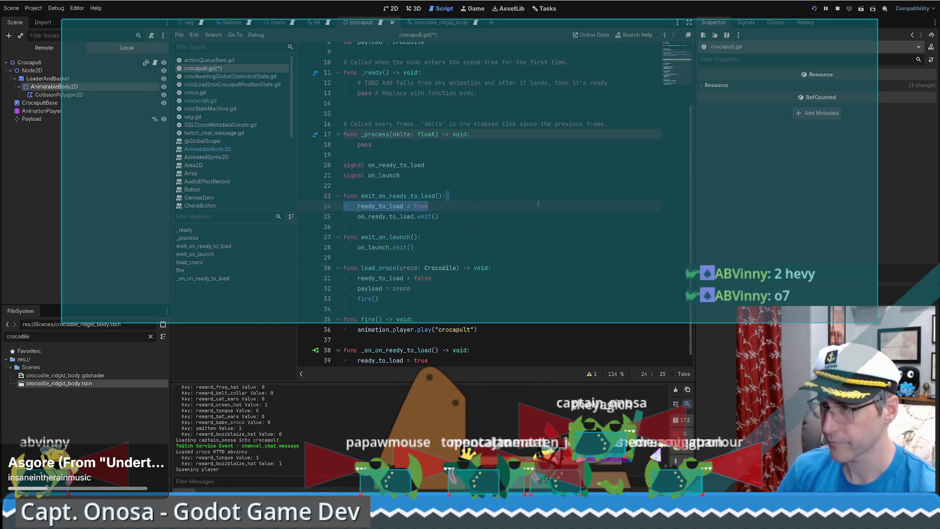
key("ctrl+s")
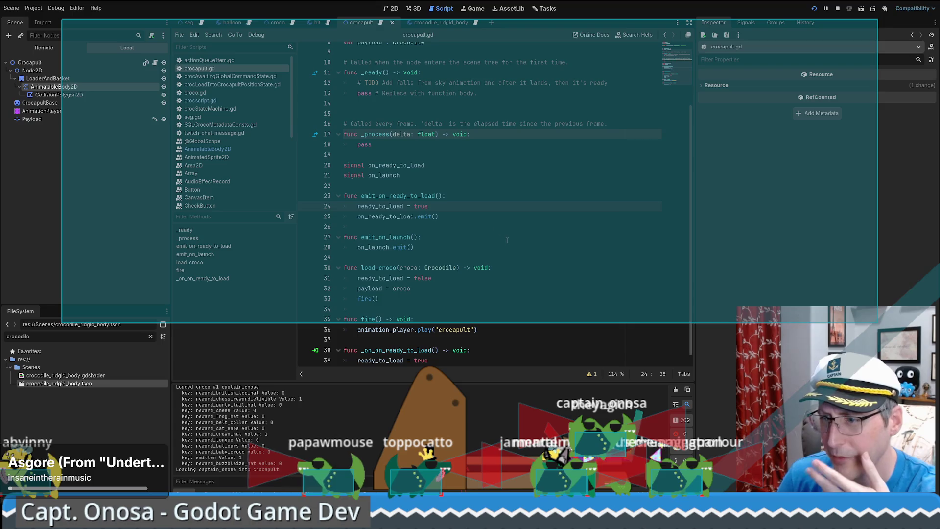
left_click(201, 23)
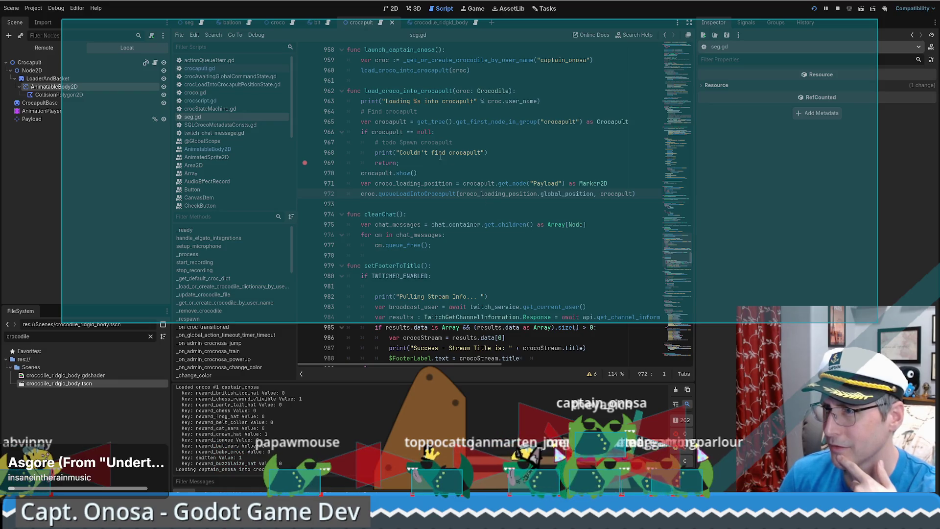
Set a breakpoint on line 965 and step through the load into queueLoadIntoCrocapult.
left_click(304, 122)
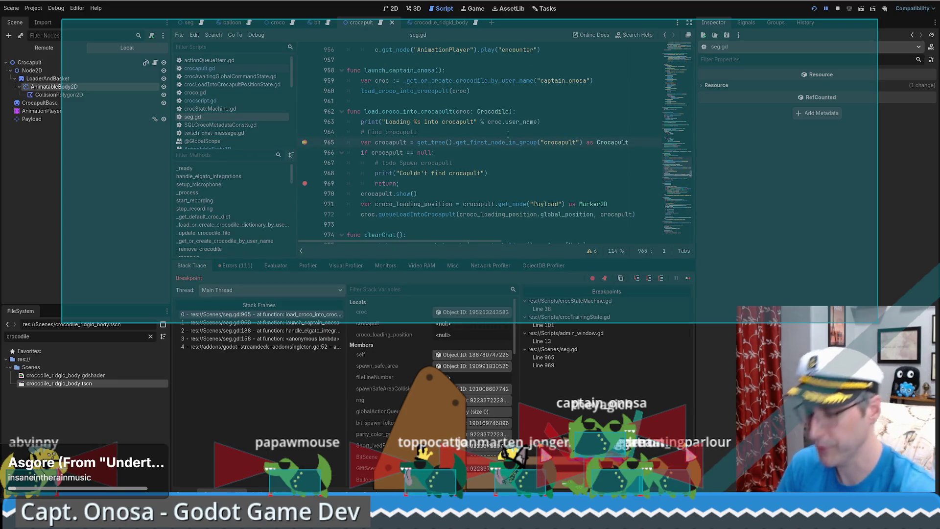
key("F10")
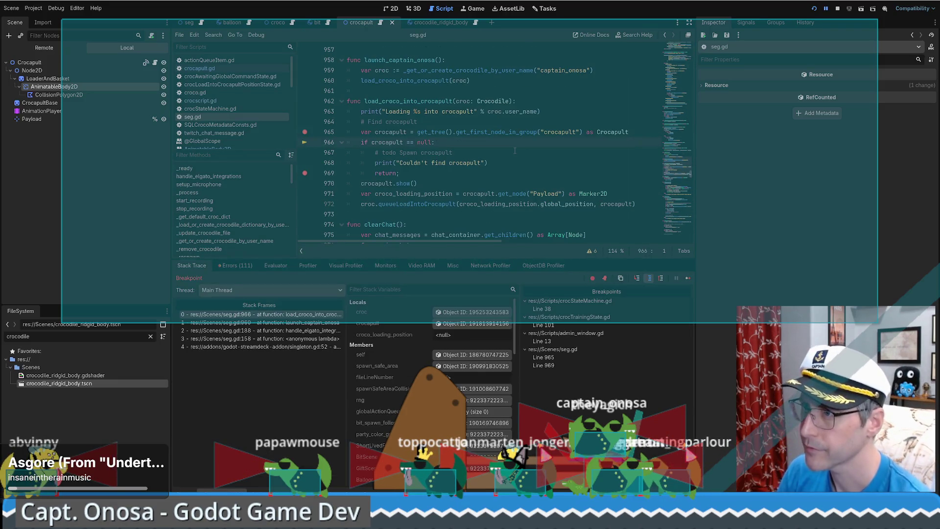
key("F10")
key("F10")
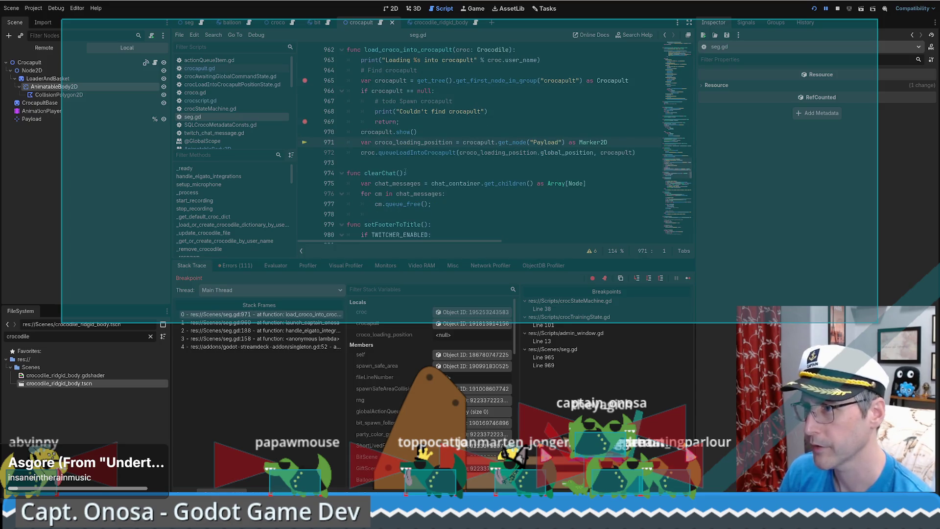
key("F10")
key("F11")
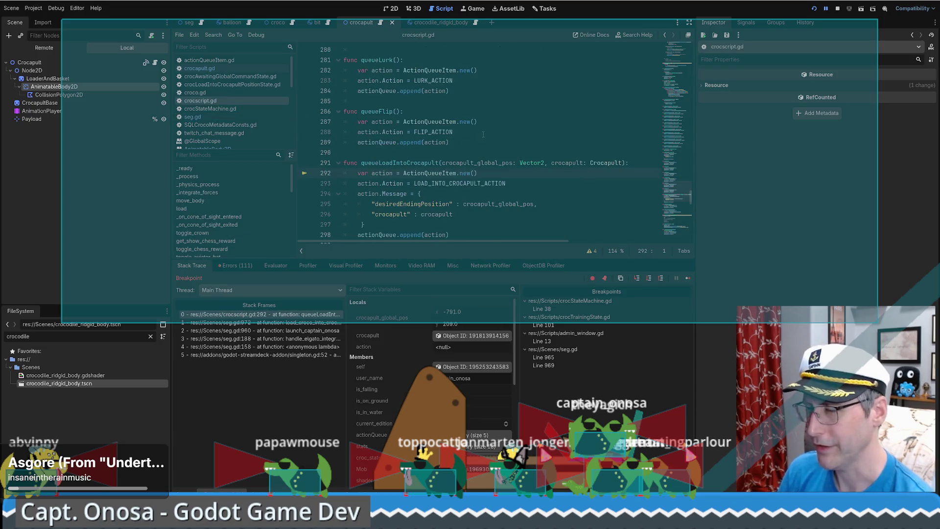
key("F10")
key("F10")
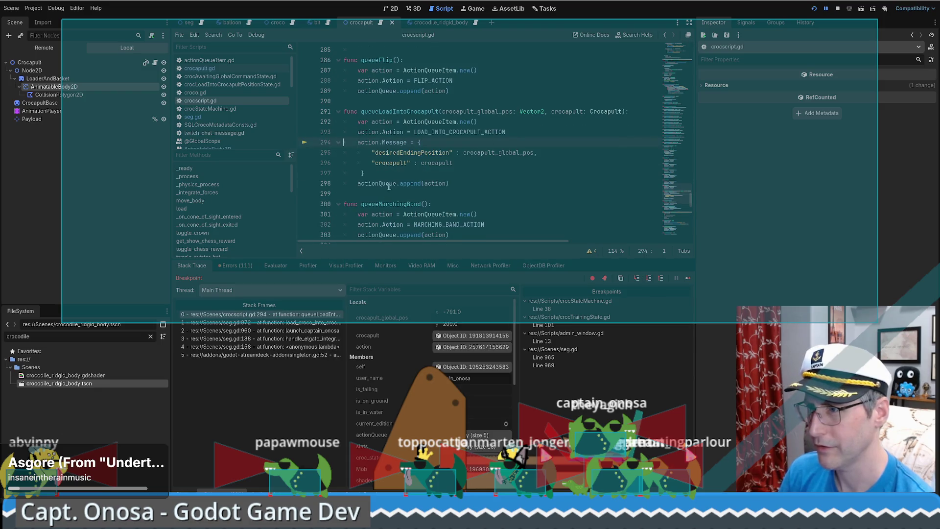
Expand actionQueue and the queued action's Message dictionary in the Remote Inspector, then resume.
mouse_move(386, 185)
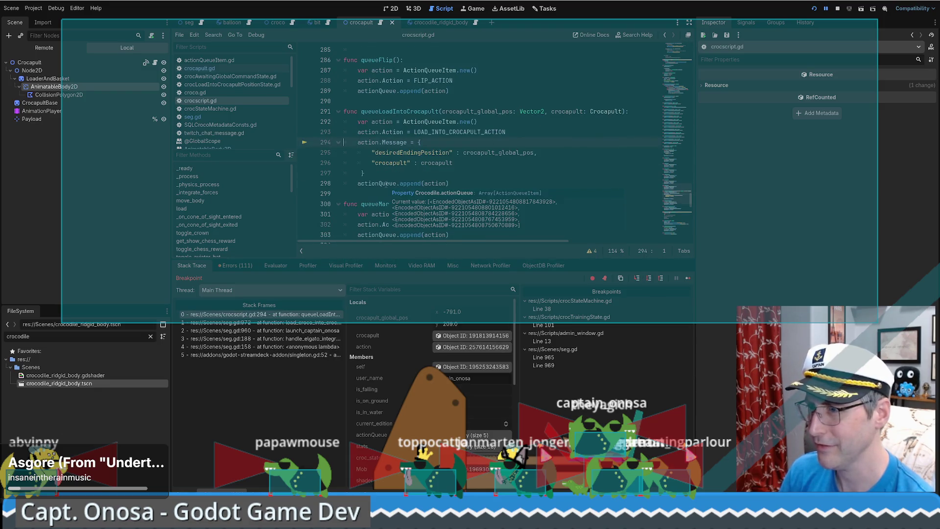
left_click(384, 183)
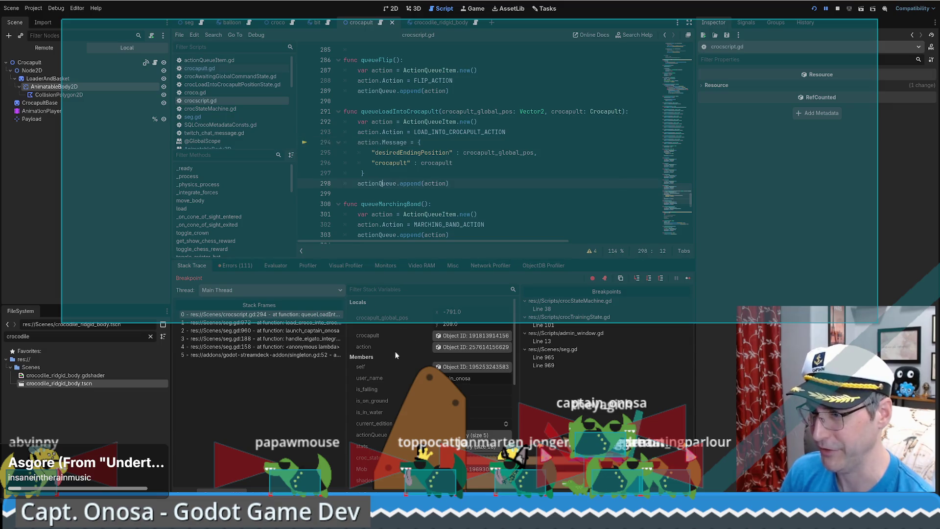
left_click(478, 435)
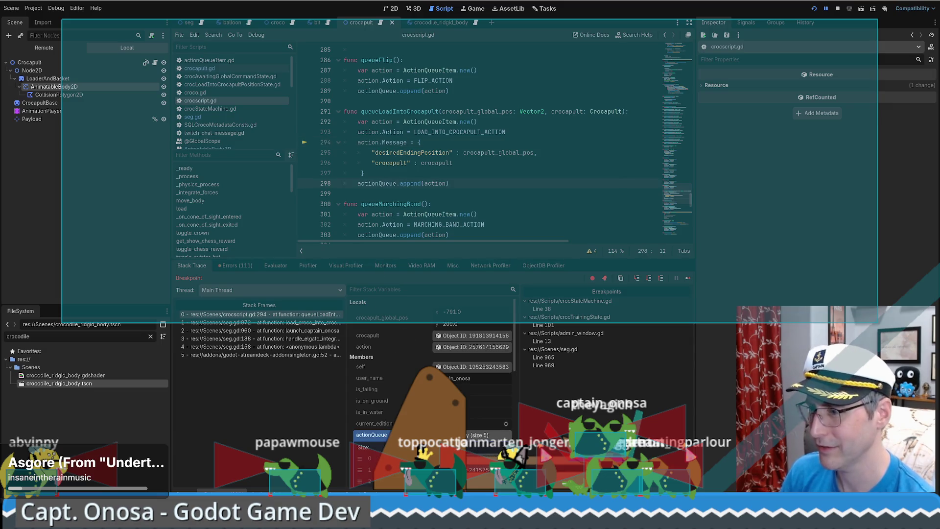
left_click(478, 459)
left_click(872, 94)
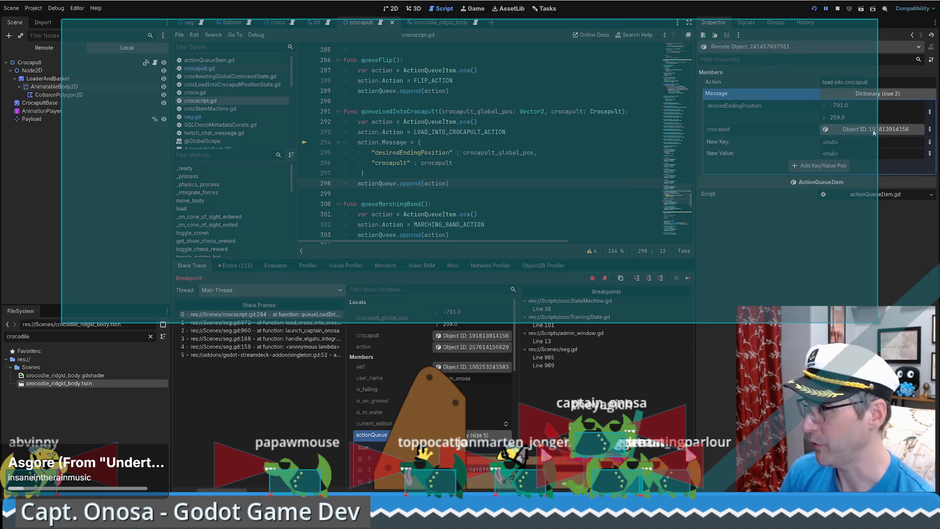
key("F12")
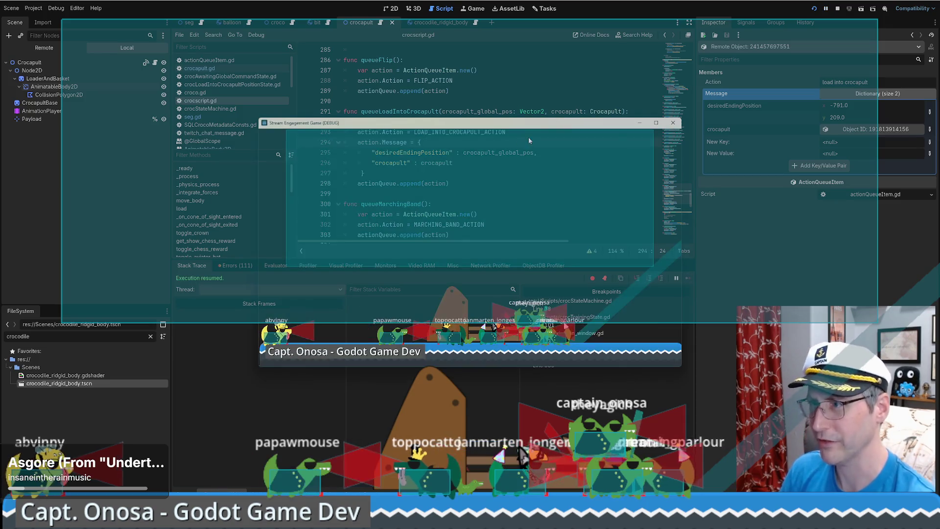
left_click(519, 101)
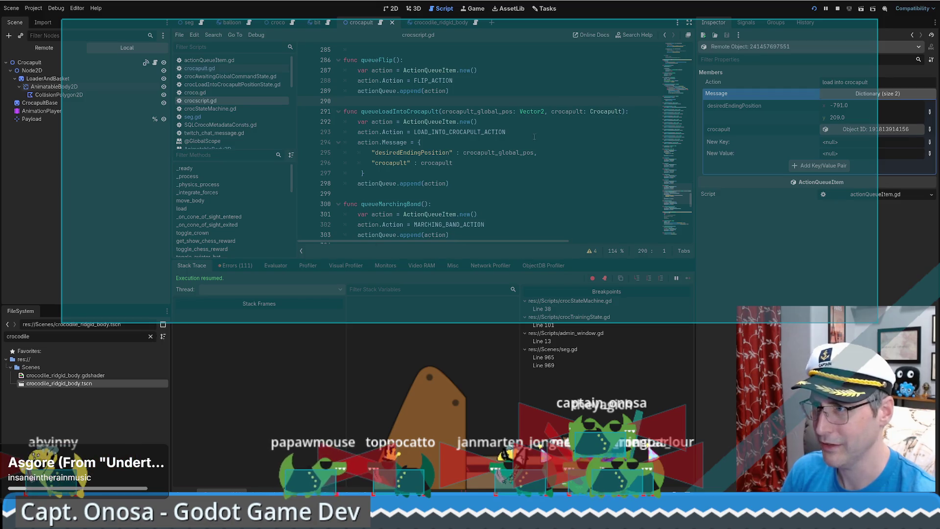
Open crocLoadIntoCrocapultPositionState.gd and select CrocAwaitingGlobalCommandState on line 27.
left_click(150, 337)
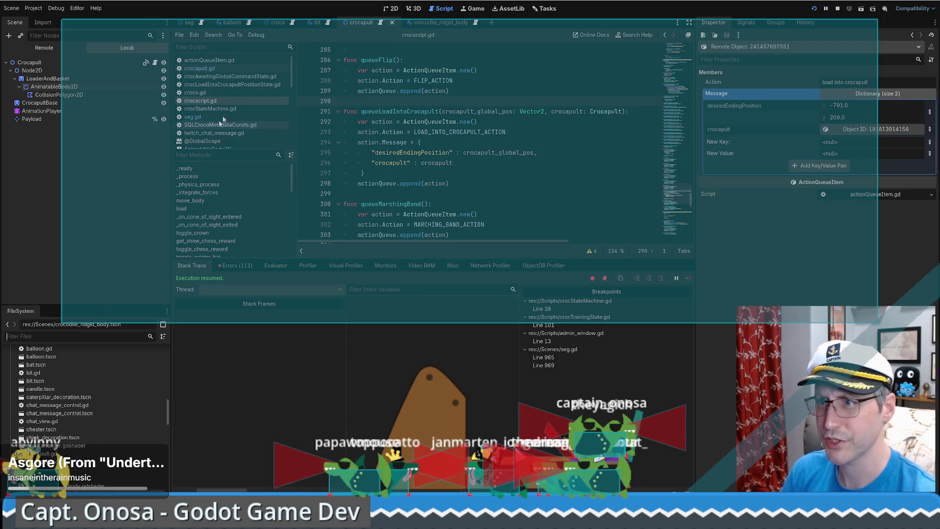
left_click(234, 84)
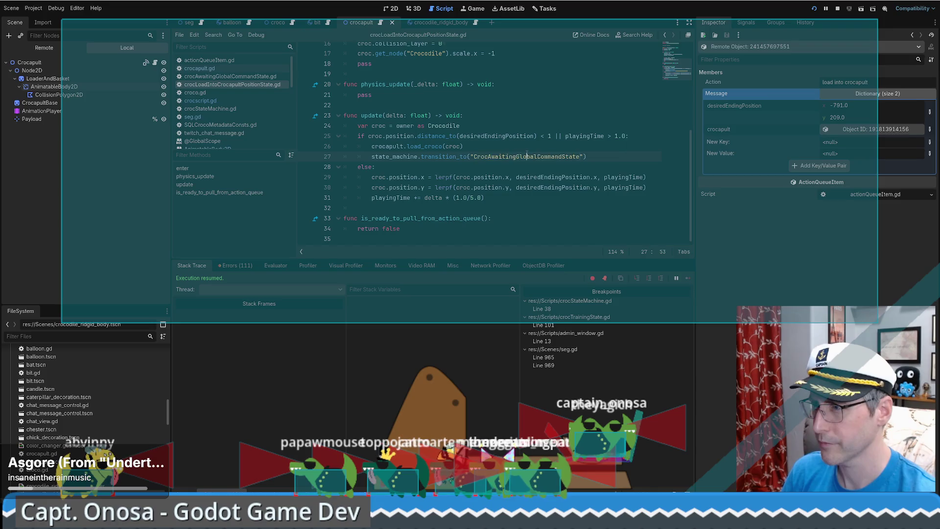
double_click(527, 155)
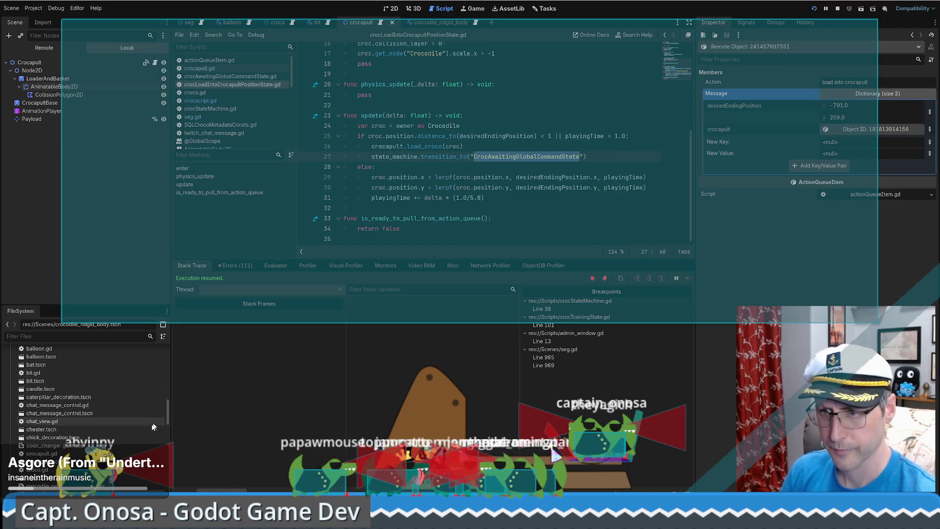
left_click_drag(168, 417, 174, 358)
Copy the CrocIdlingState node name, paste it over line 27's state, and relaunch with F5.
left_click(407, 23)
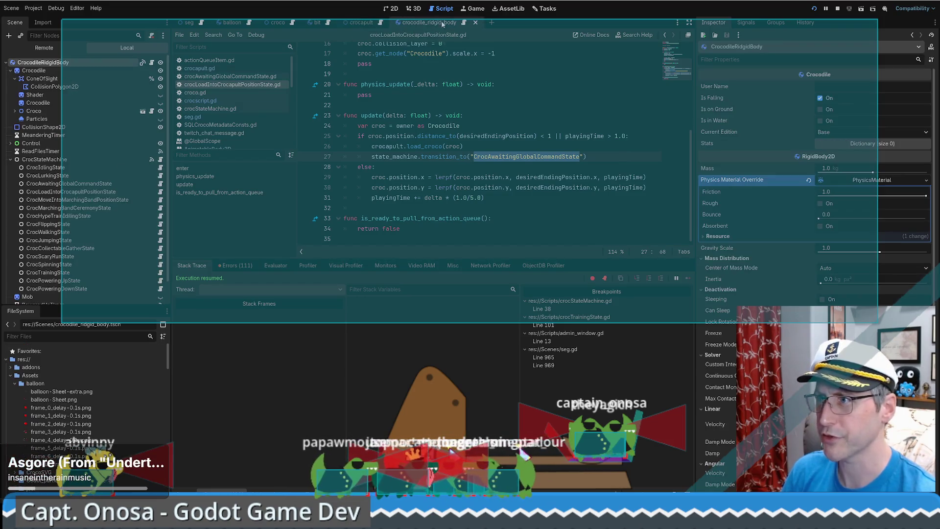
scroll(74, 179, "down", 2)
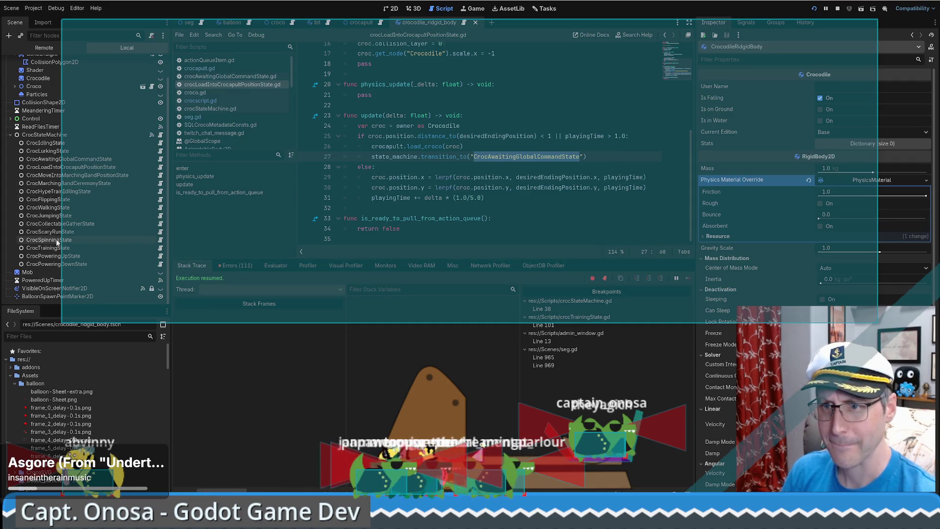
left_click(160, 142)
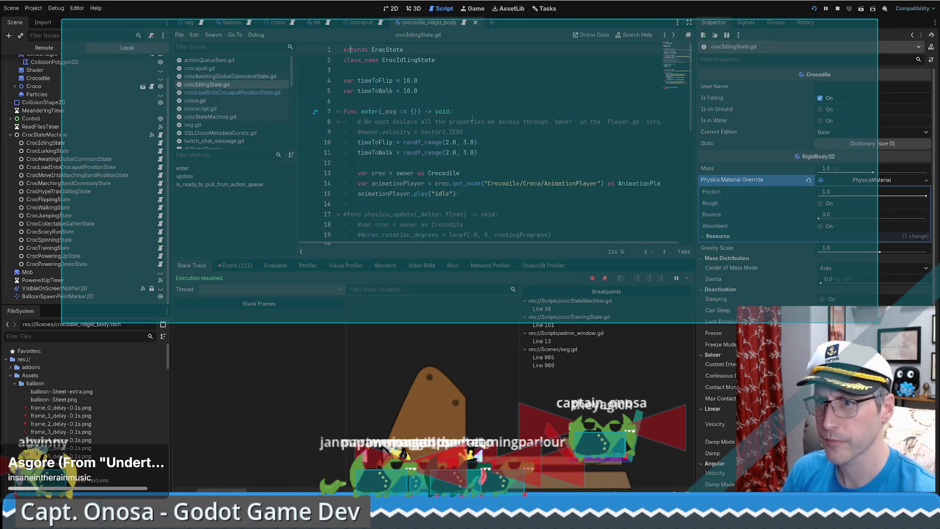
key("alt+Left")
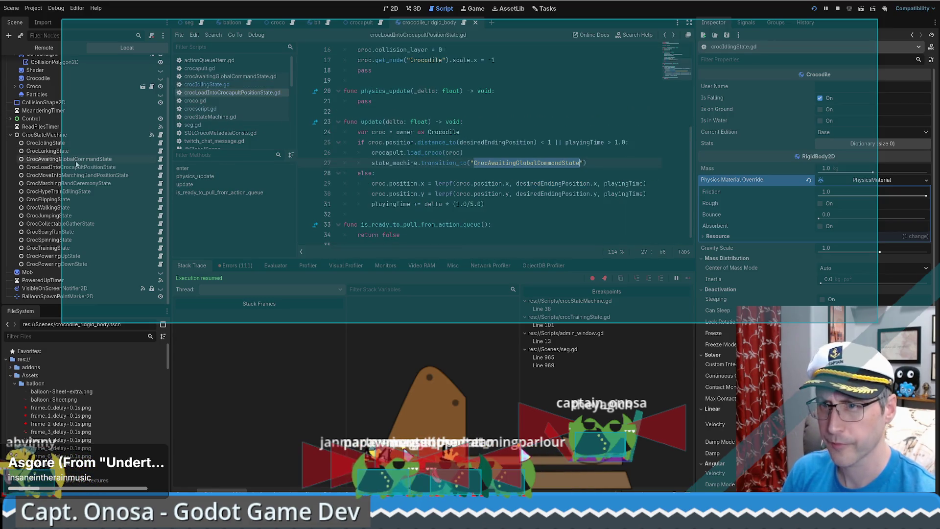
double_click(59, 142)
key("ctrl+c")
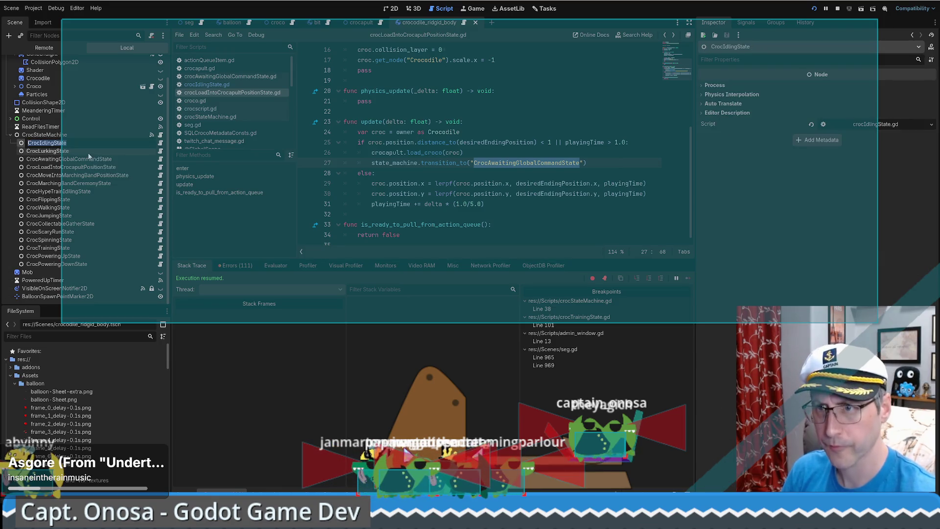
double_click(503, 161)
key("ctrl+v")
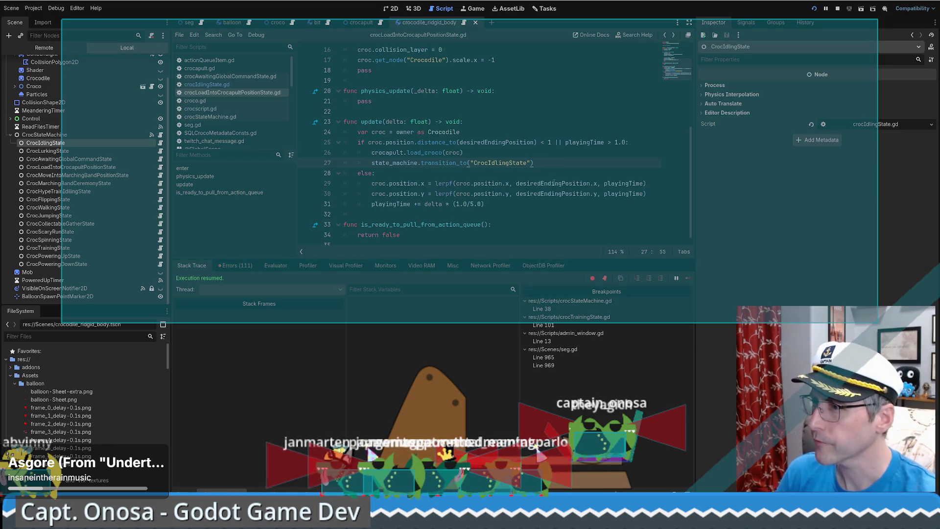
key("F5")
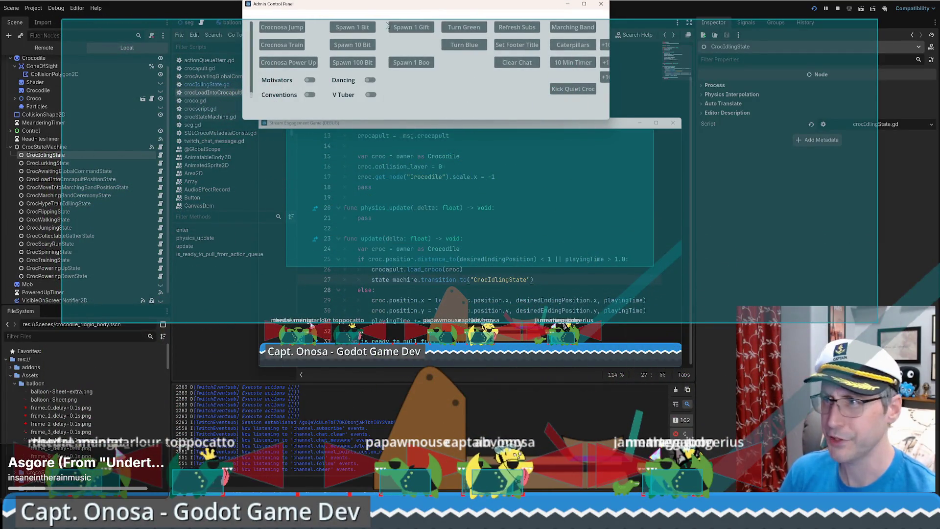
Move the game window aside, spawn one Boo, and resume execution past the breakpoint.
left_click_drag(543, 127, 353, 150)
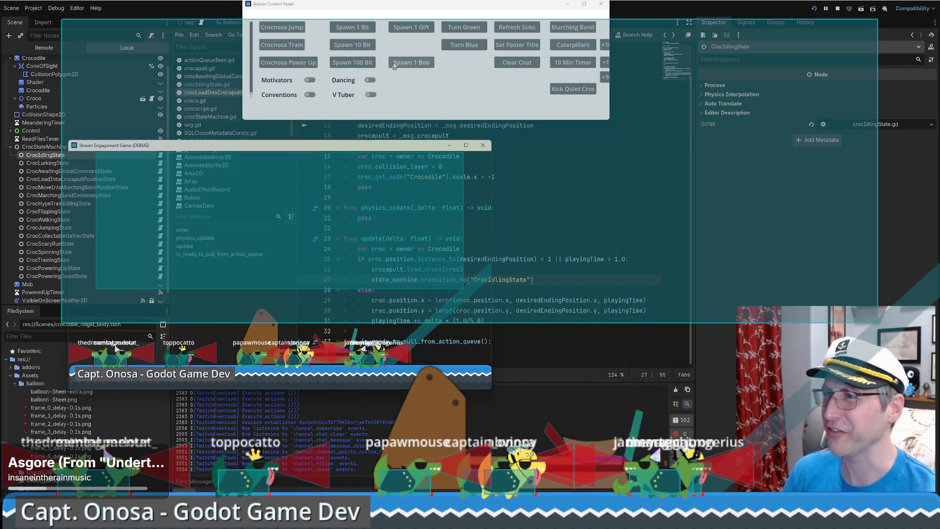
left_click(402, 64)
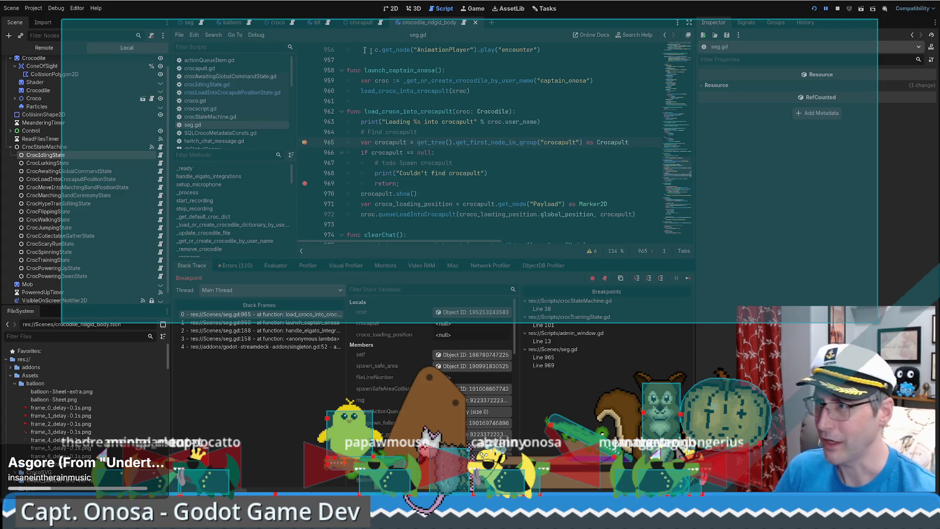
key("F12")
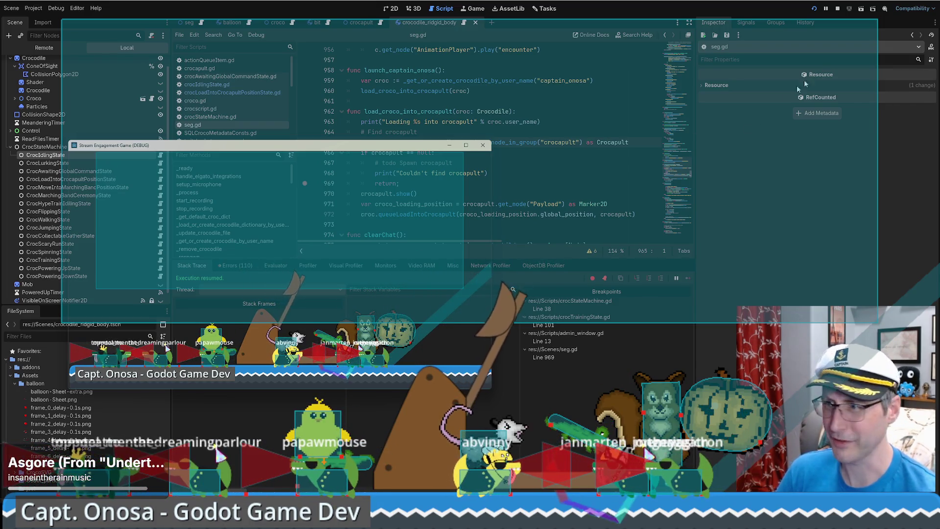
Undo Payload's animation track edits, reset its rotation to 0, and move it above the basket.
left_click(585, 174)
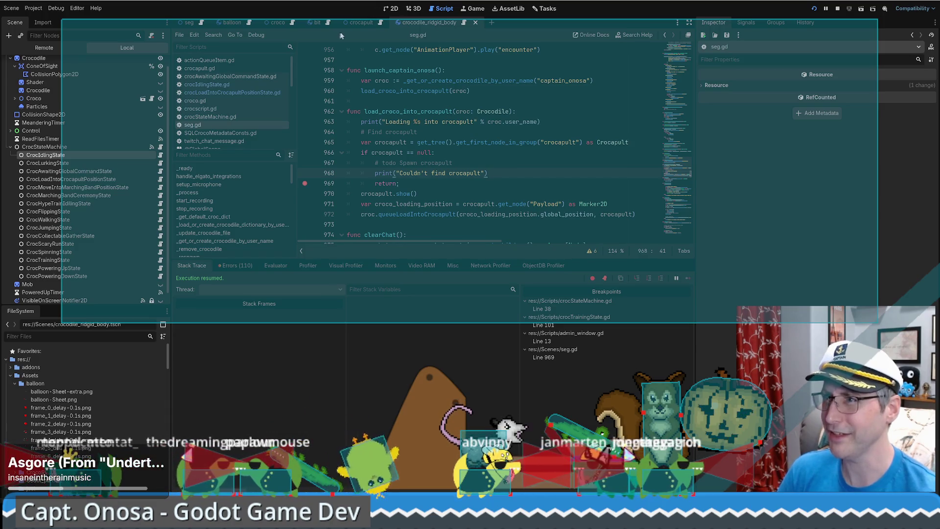
left_click(357, 23)
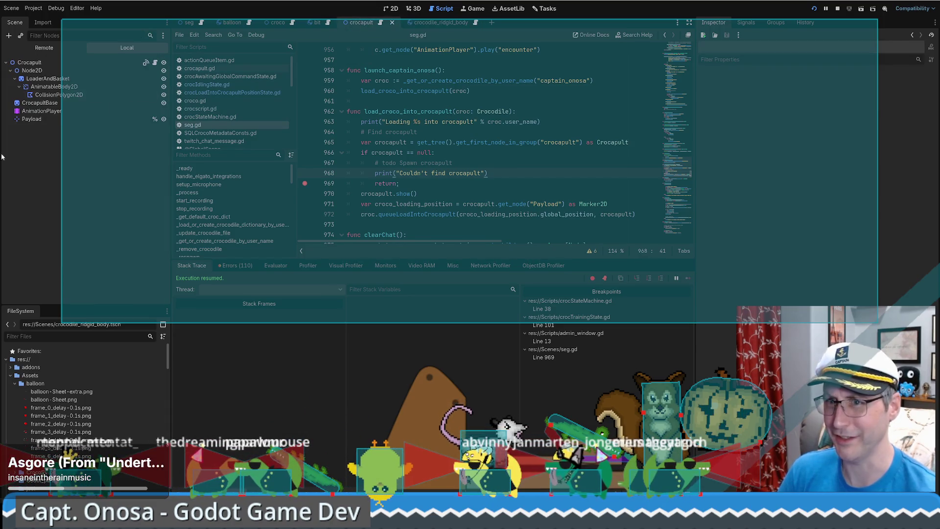
left_click(44, 121)
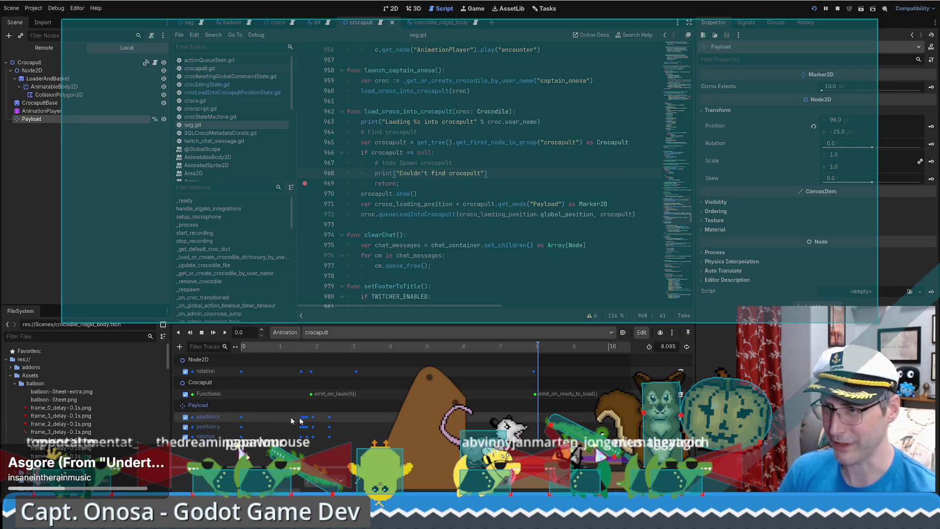
key("ctrl+z")
key("ctrl+z")
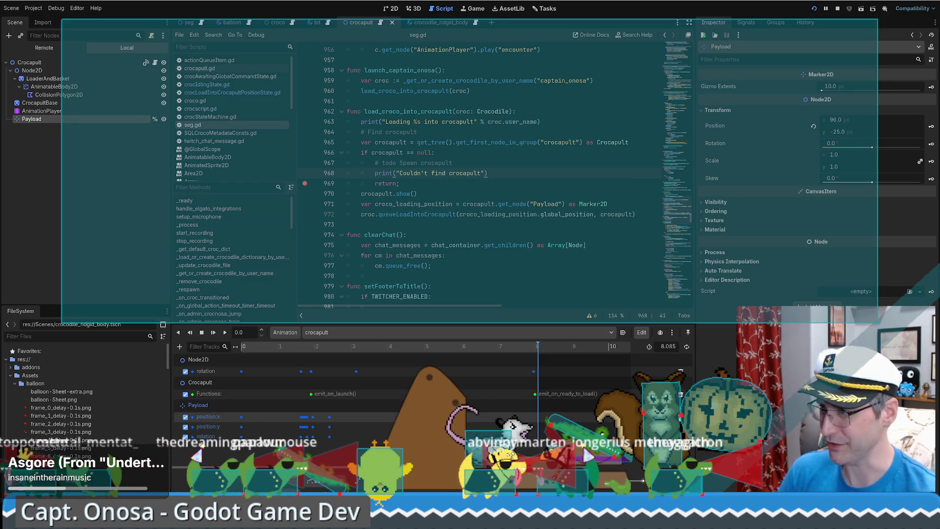
key("ctrl+z")
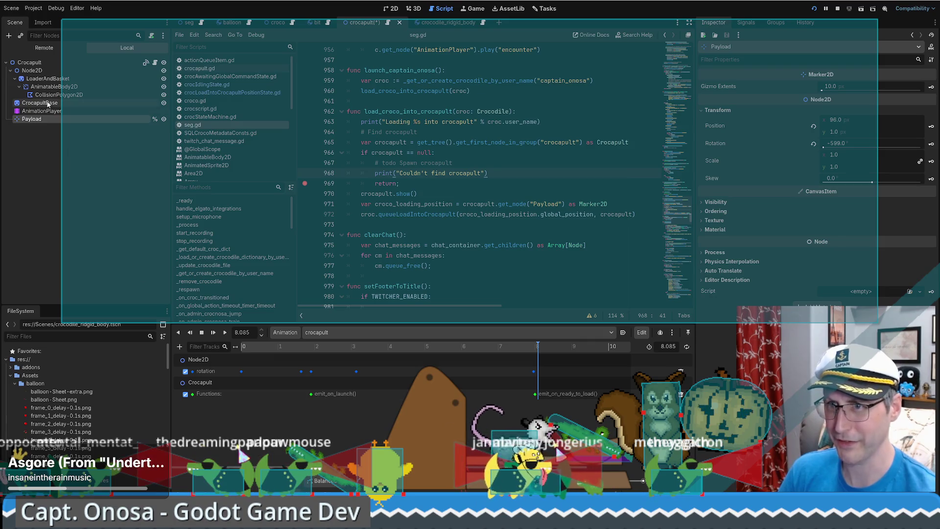
key("ctrl+F1")
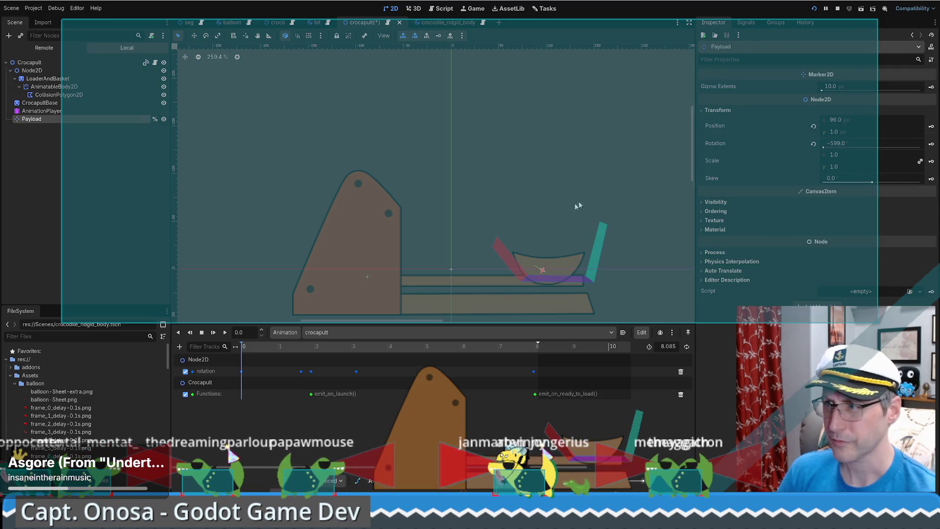
left_click(813, 145)
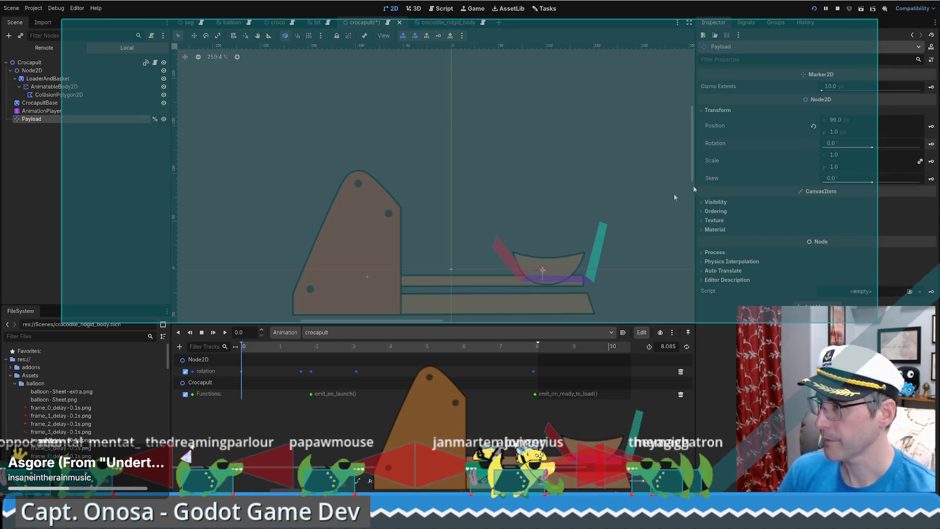
left_click_drag(549, 237, 555, 165)
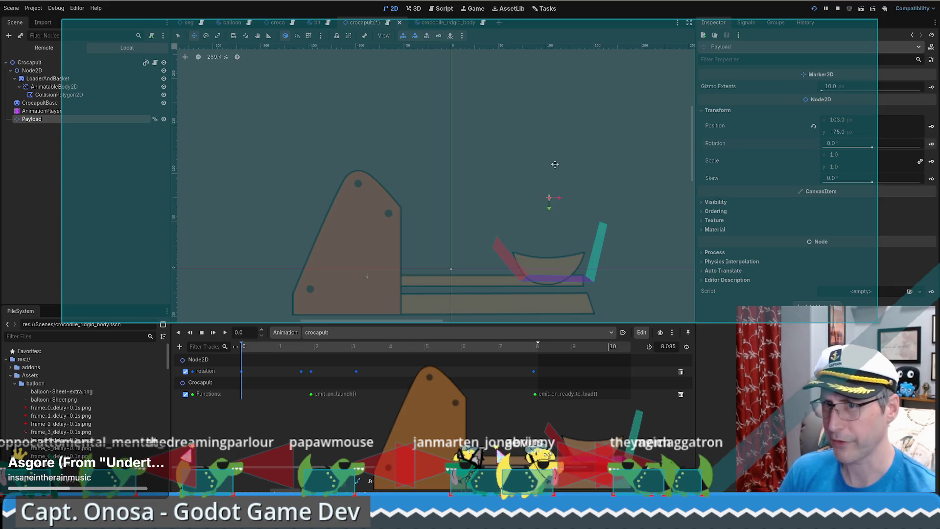
Scrub the catapult arm animation, rewind it to 0.0, and save the crocapult scene.
left_click(55, 113)
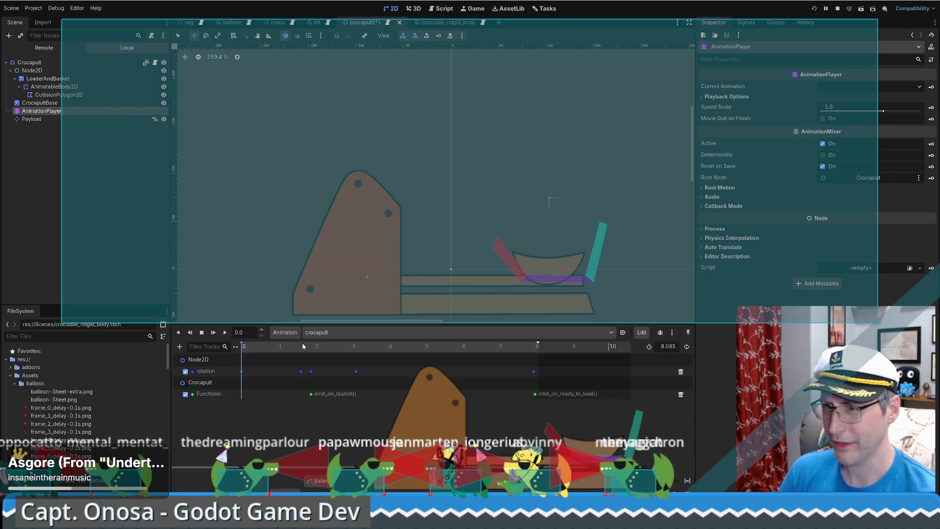
mouse_move(250, 359)
left_mouse_down()
mouse_move(531, 358)
mouse_move(284, 363)
mouse_move(411, 375)
mouse_move(536, 373)
left_mouse_up()
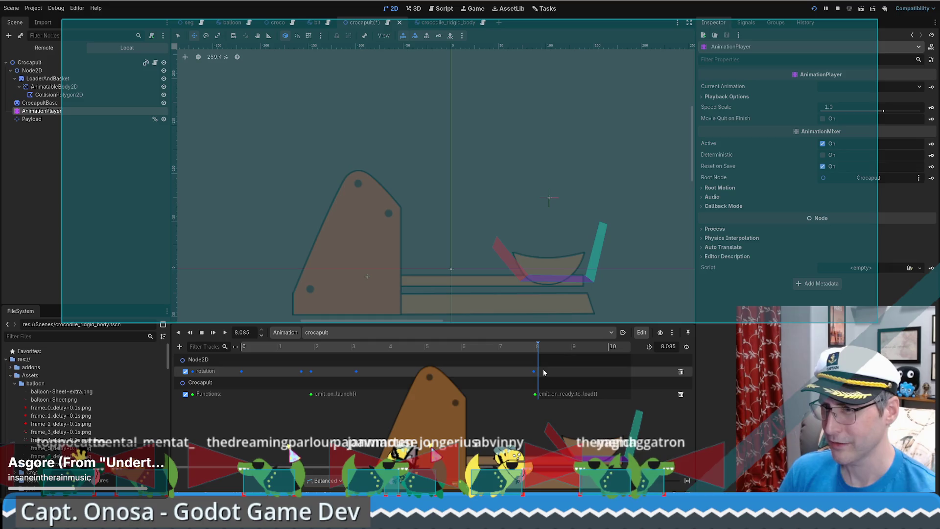
key("s")
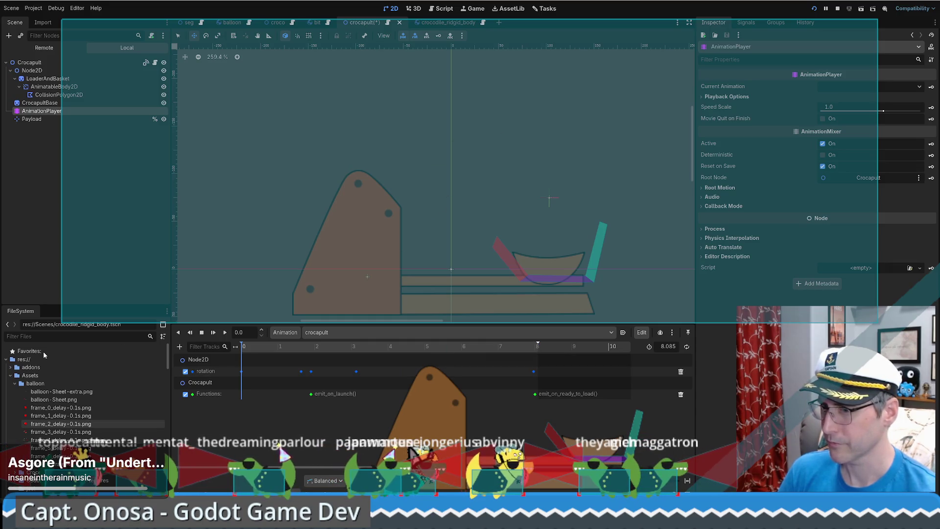
key("ctrl+s")
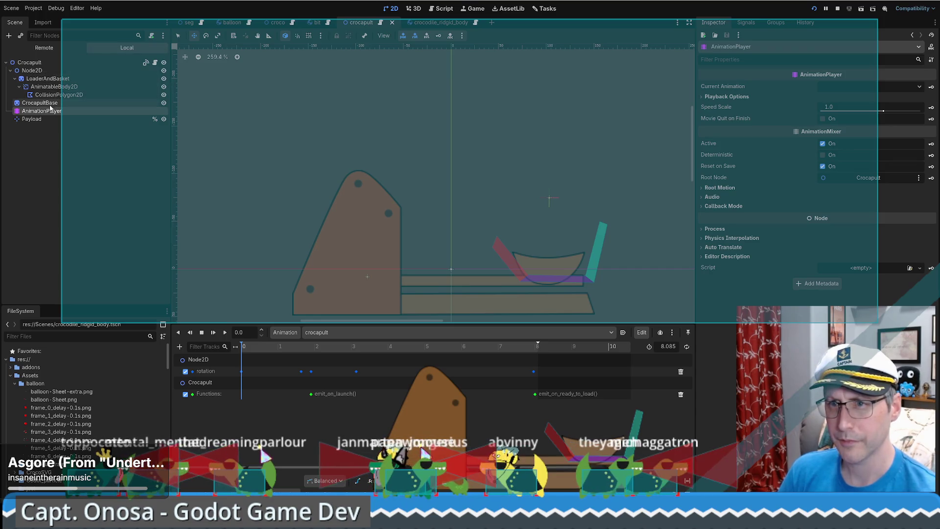
left_click(56, 87)
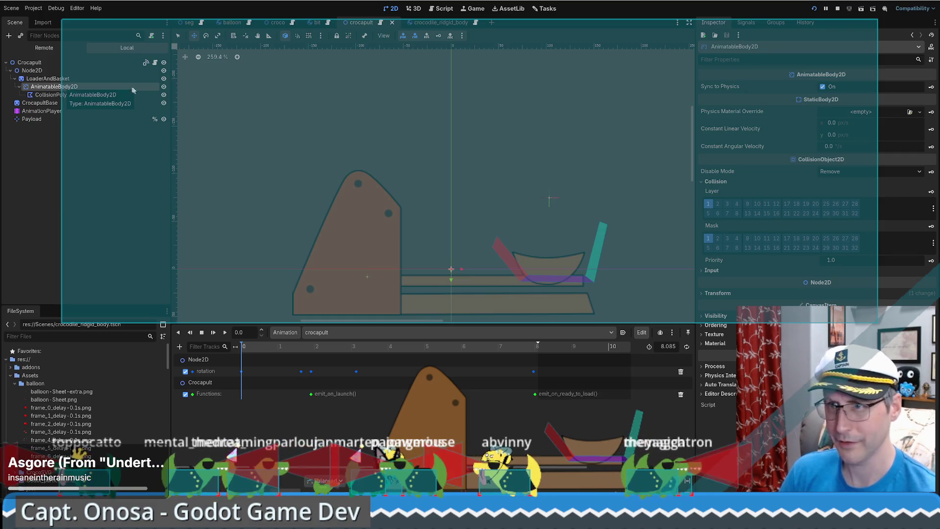
Reload the running game, spawn five Boo ghost cats, then bring the editor back to the front.
left_click(813, 9)
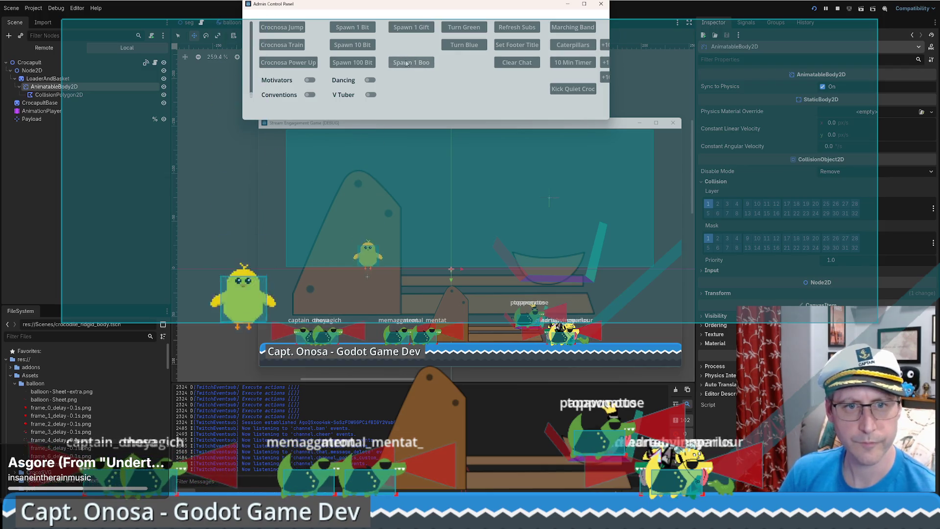
left_click(407, 63)
left_click(407, 62)
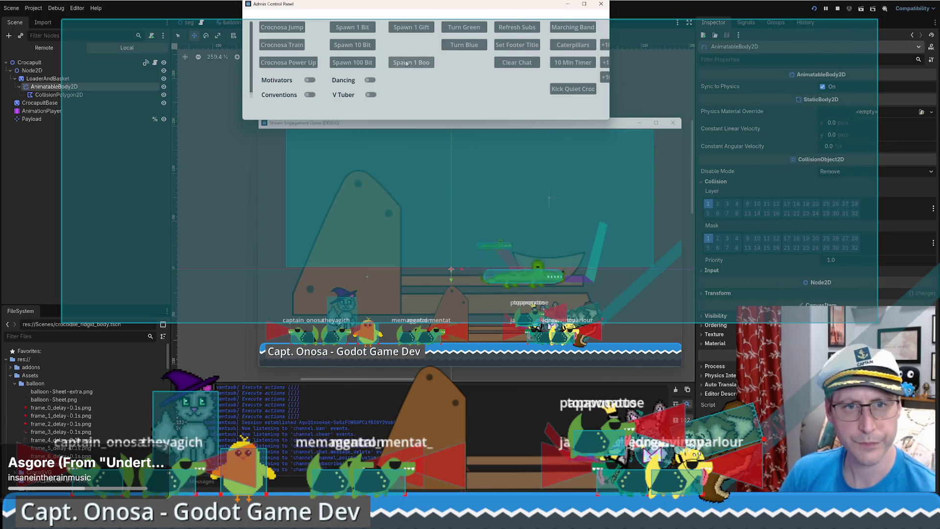
left_click(407, 63)
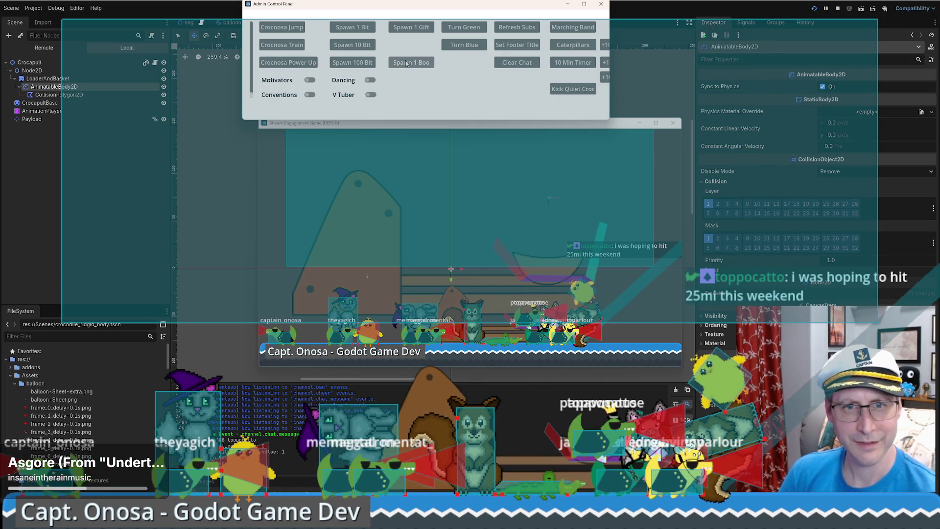
left_click(407, 62)
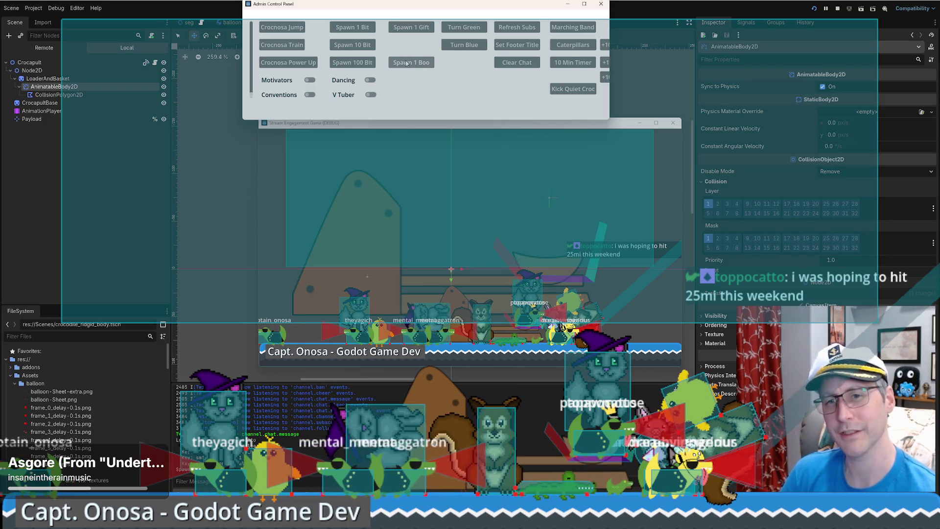
left_click(406, 63)
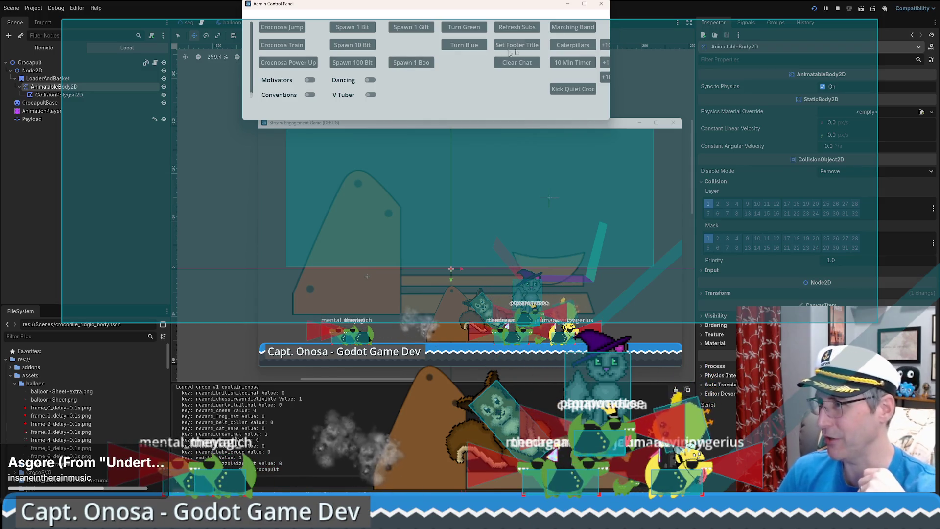
left_click(71, 73)
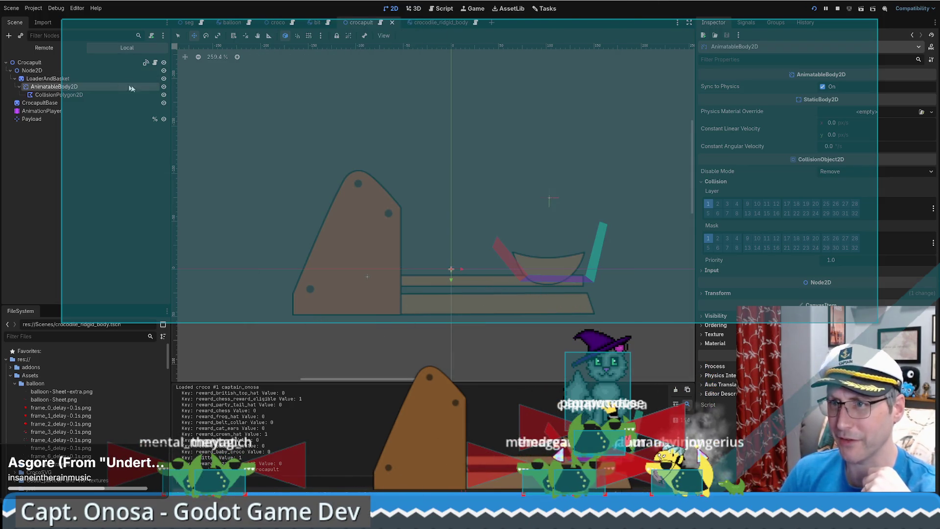
Open the AnimatableBody2D class reference and follow its Physics introduction tutorial link.
left_click(932, 47)
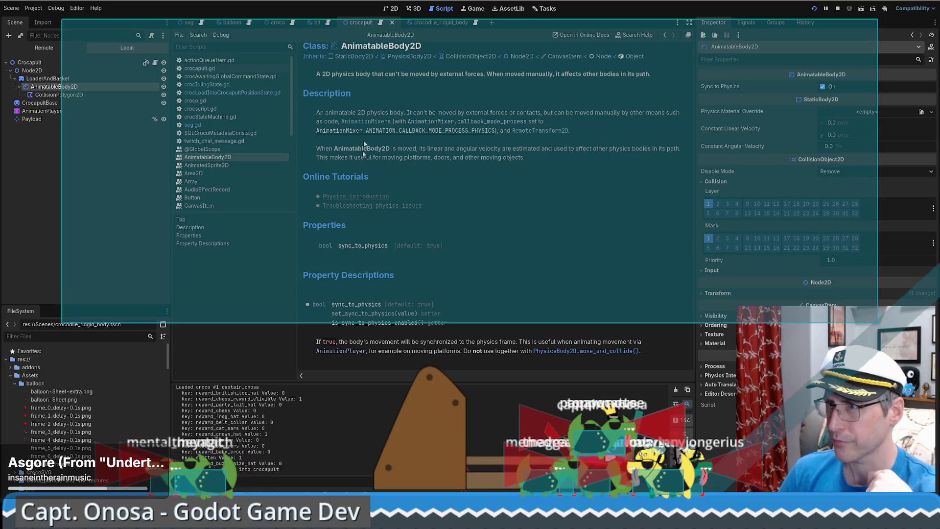
scroll(377, 86, "up", 1)
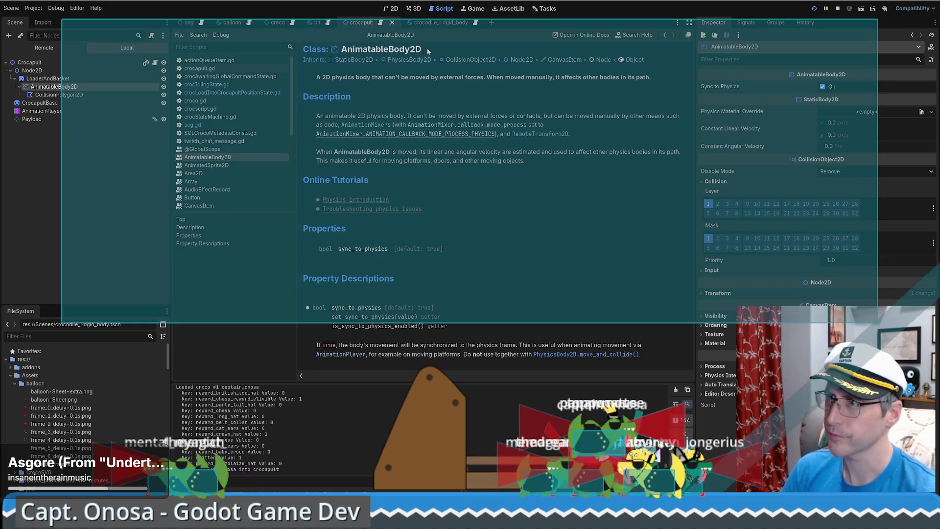
left_click_drag(426, 52, 342, 52)
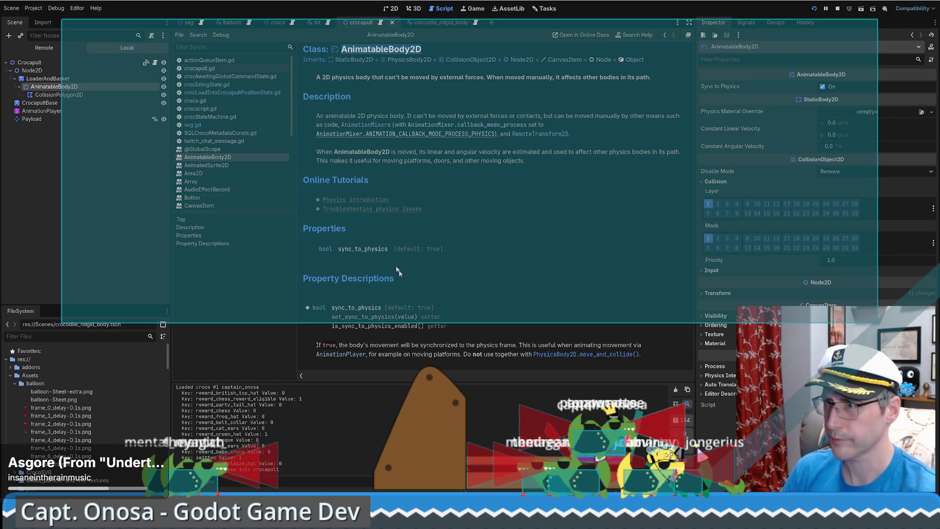
left_click(380, 201)
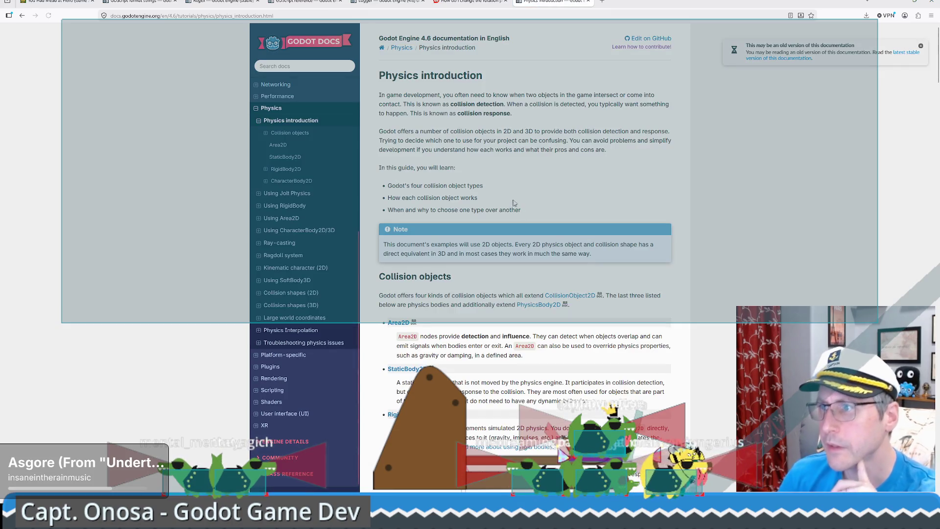
Browse the Physics introduction subsections for Collision objects, StaticBody2D and RigidBody2D.
scroll(612, 161, "down", 3)
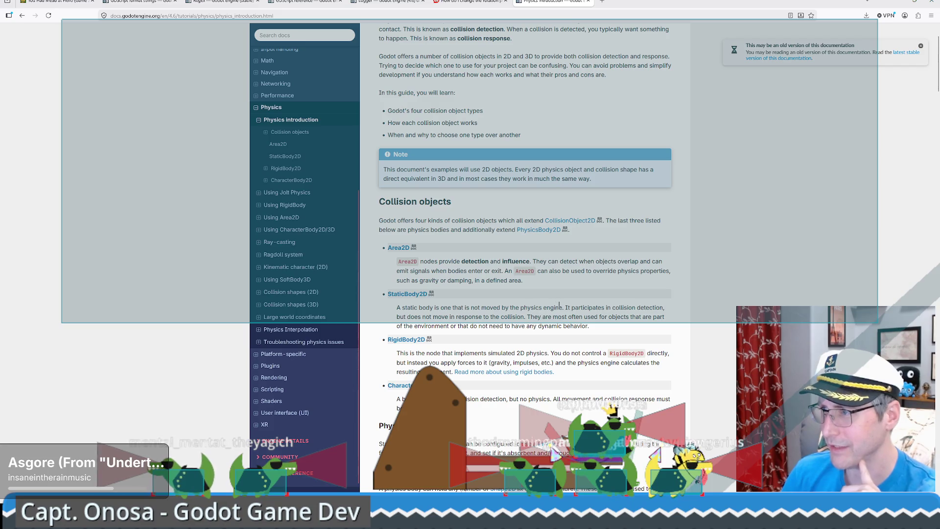
scroll(557, 304, "down", 5)
scroll(621, 275, "down", 5)
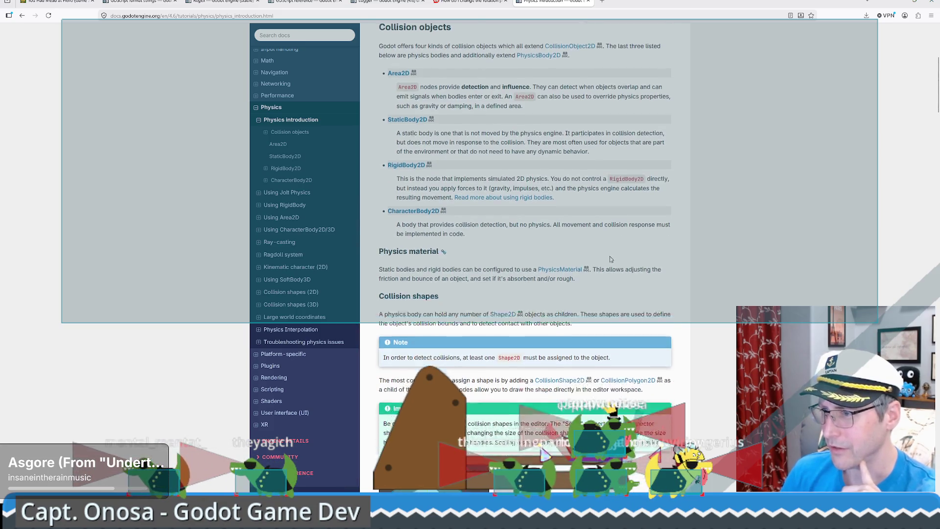
scroll(609, 251, "up", 10)
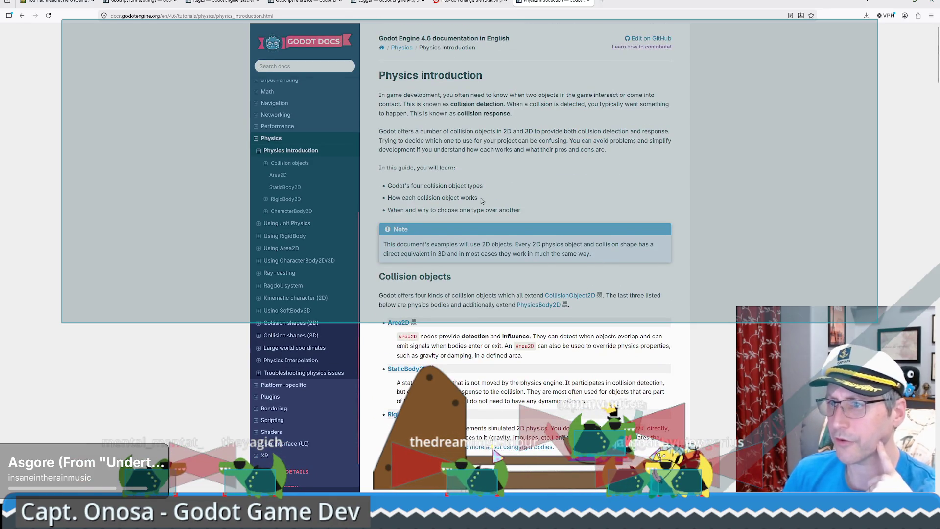
left_click(266, 164)
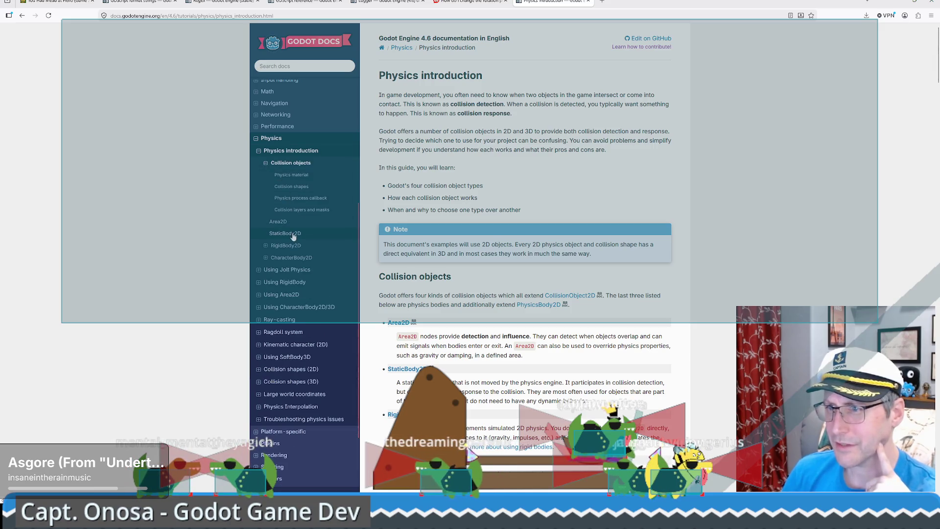
left_click(266, 246)
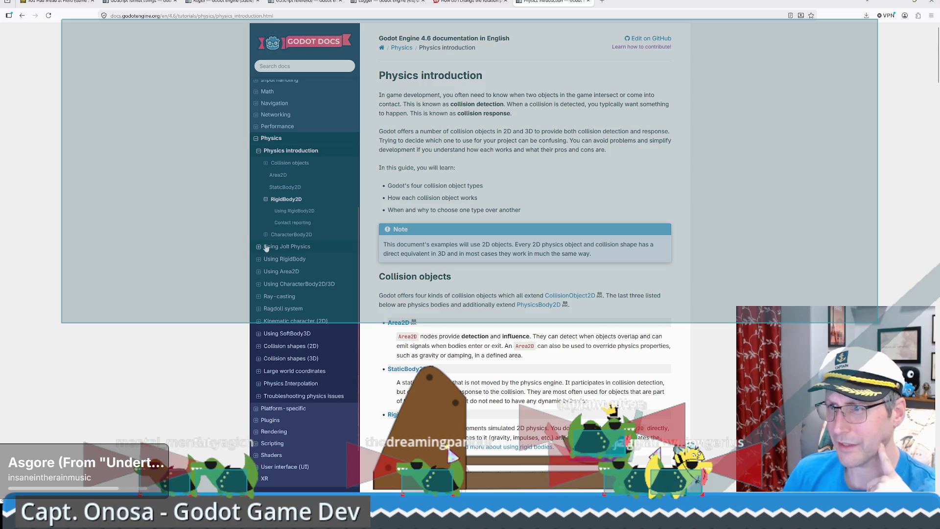
left_click(292, 188)
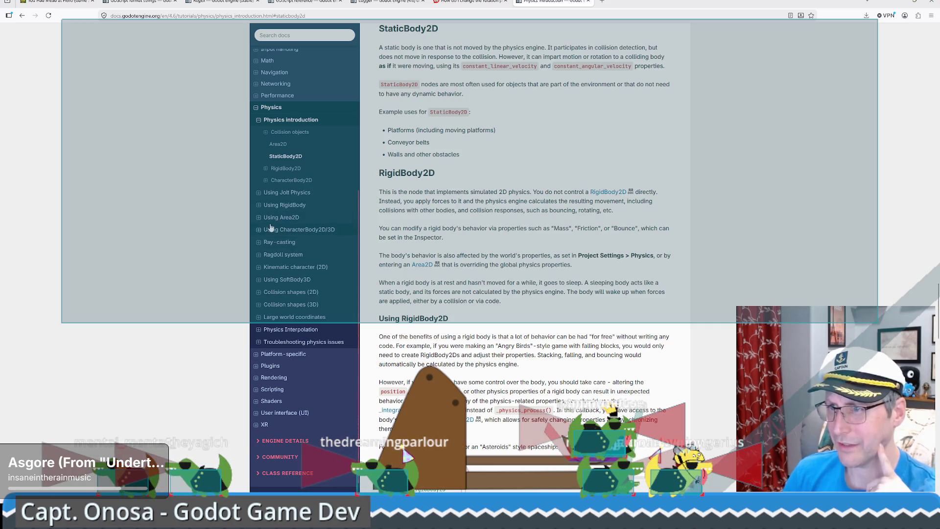
left_click(258, 206)
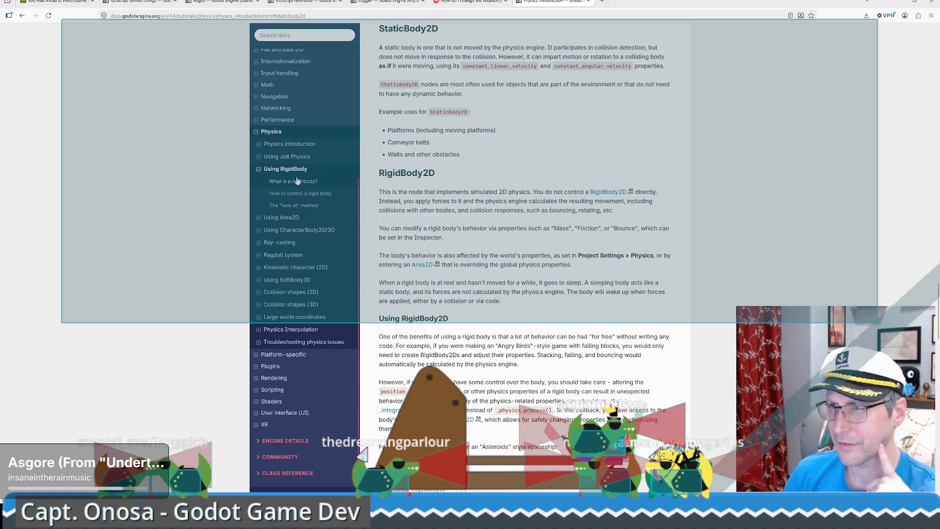
left_click(289, 143)
left_click(272, 137)
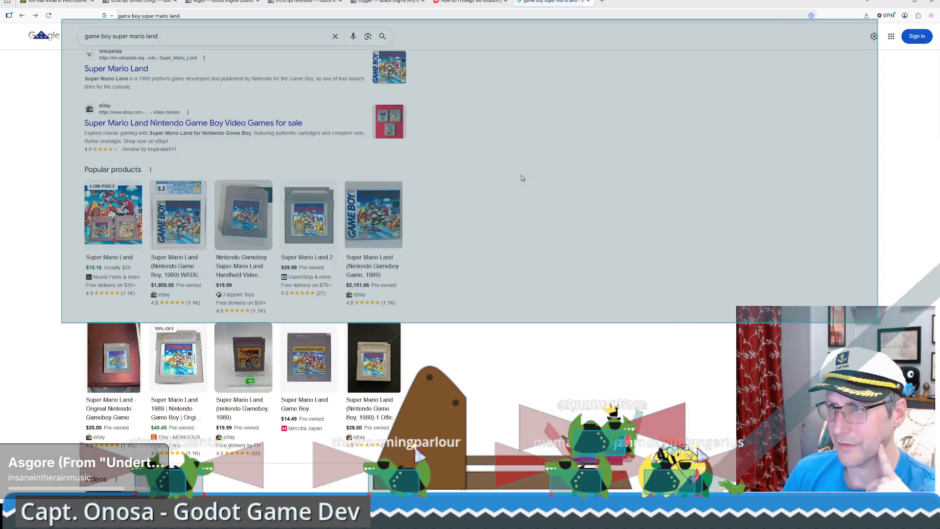
Read down to the end of the Physics introduction page, then focus the Search docs box.
scroll(534, 176, "down", 2)
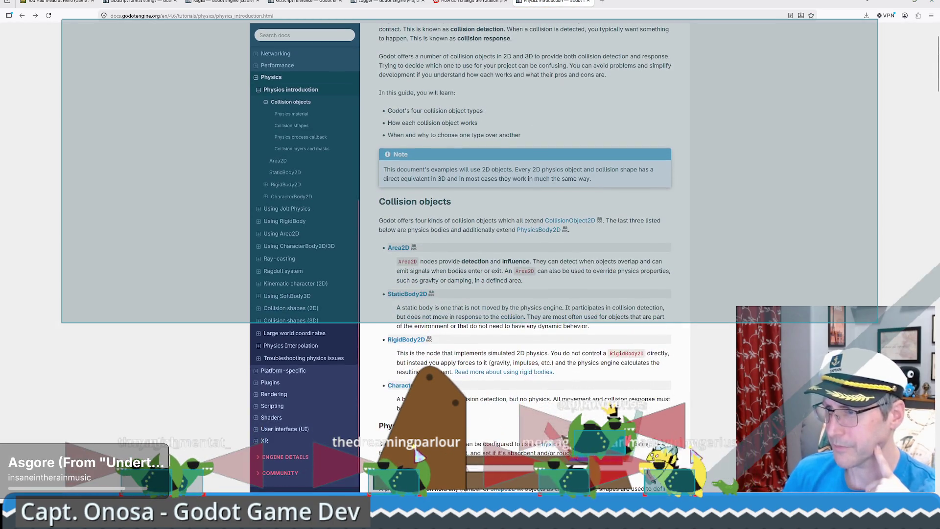
scroll(534, 177, "down", 3)
scroll(534, 173, "down", 10)
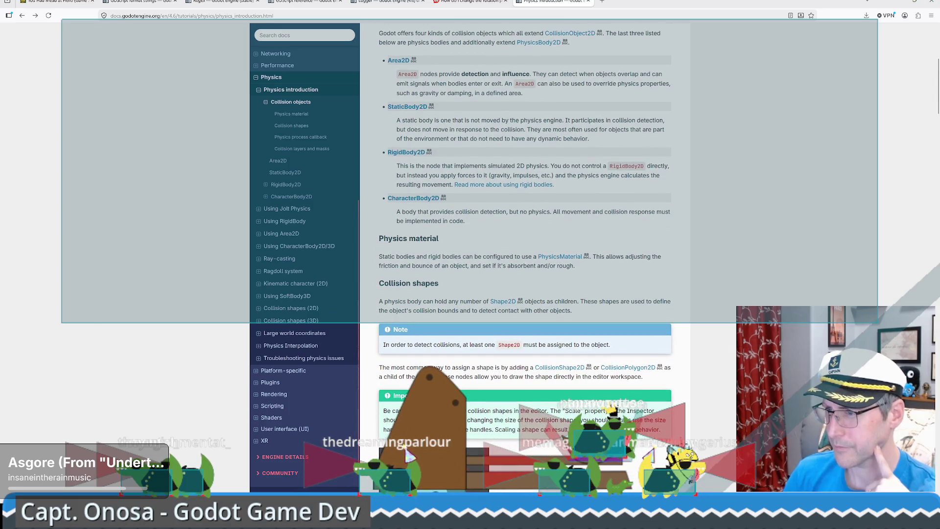
scroll(541, 174, "down", 8)
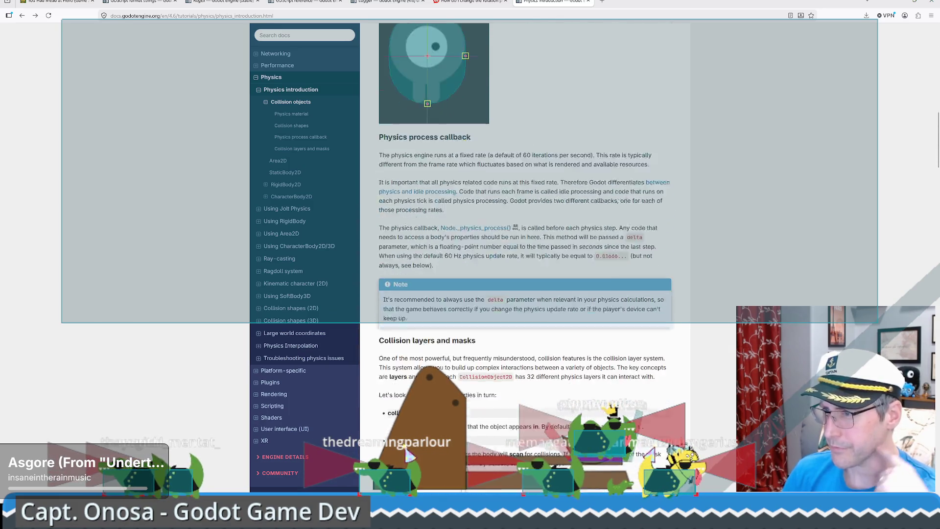
scroll(539, 181, "down", 3)
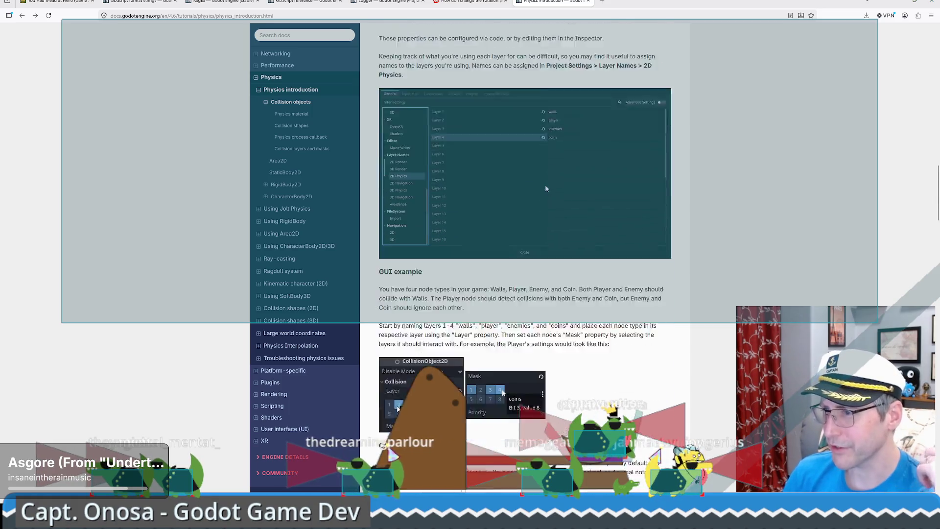
scroll(539, 184, "down", 3)
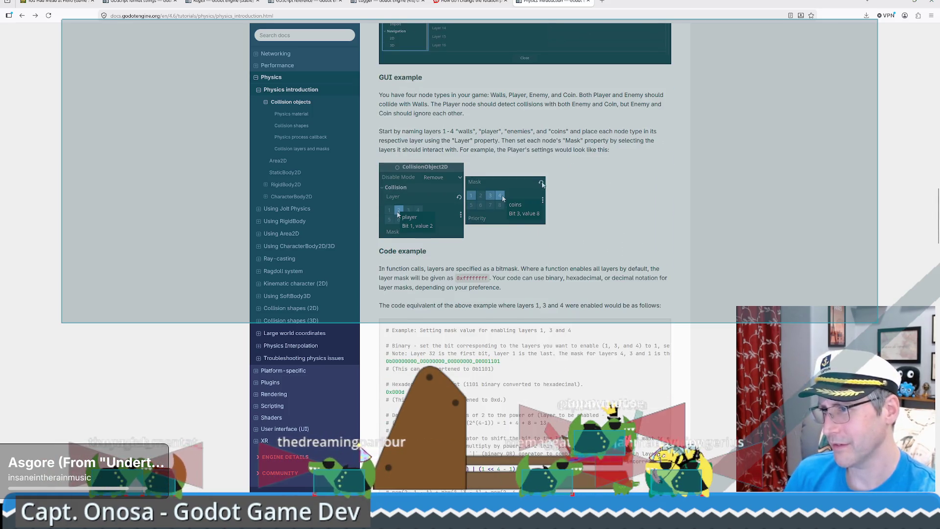
scroll(542, 187, "down", 4)
scroll(693, 208, "down", 3)
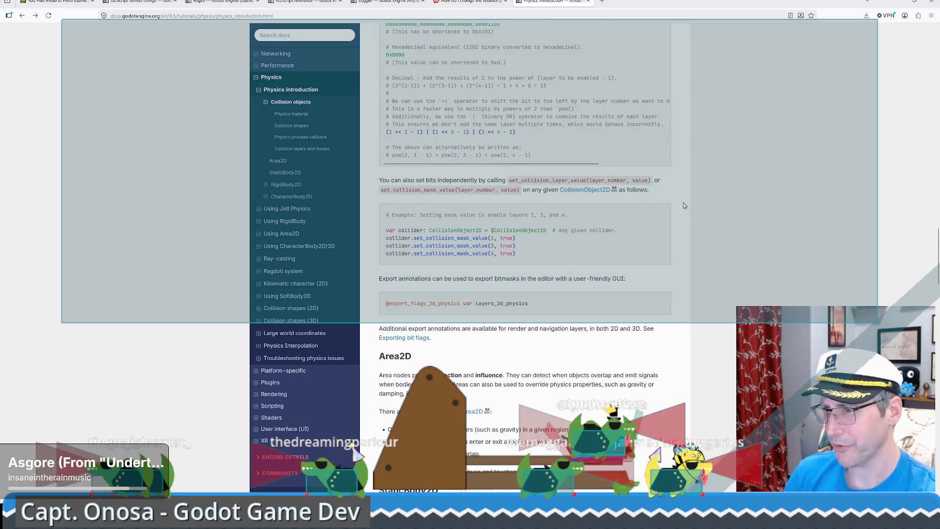
scroll(682, 204, "down", 4)
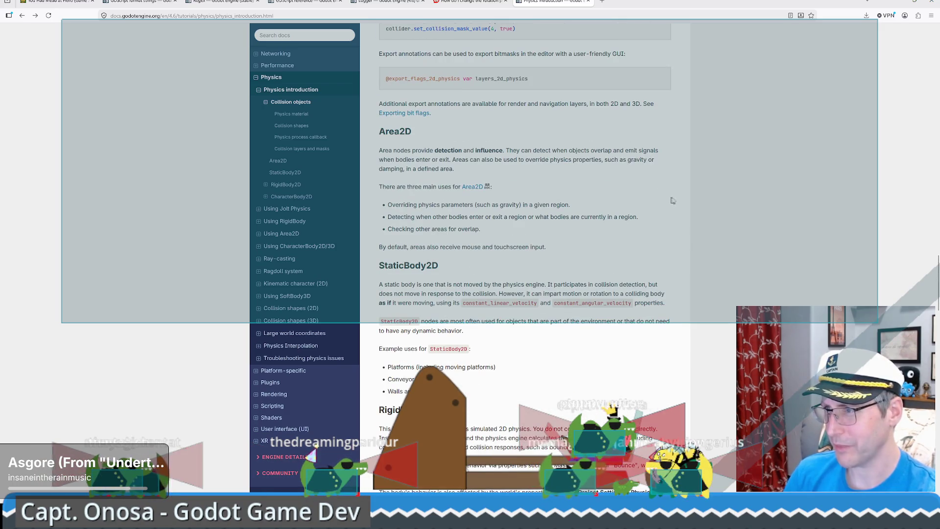
scroll(672, 215, "down", 4)
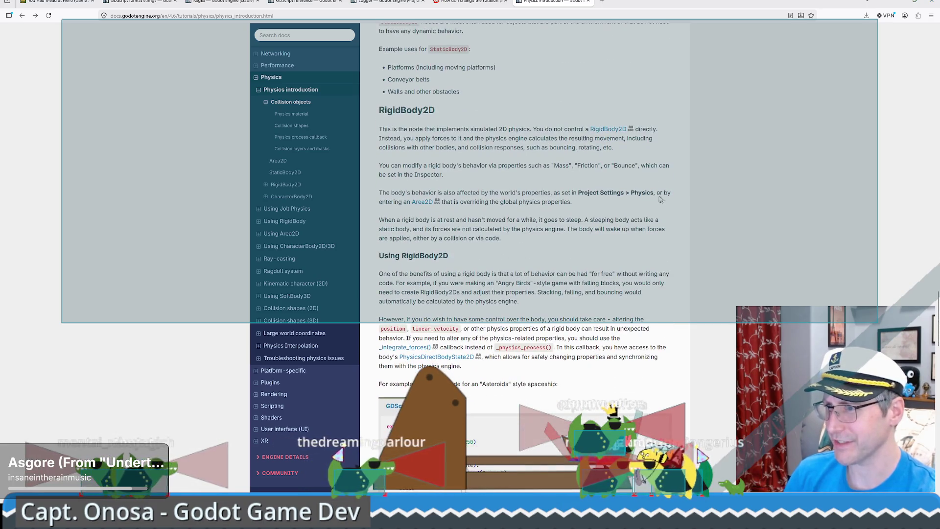
scroll(668, 203, "down", 4)
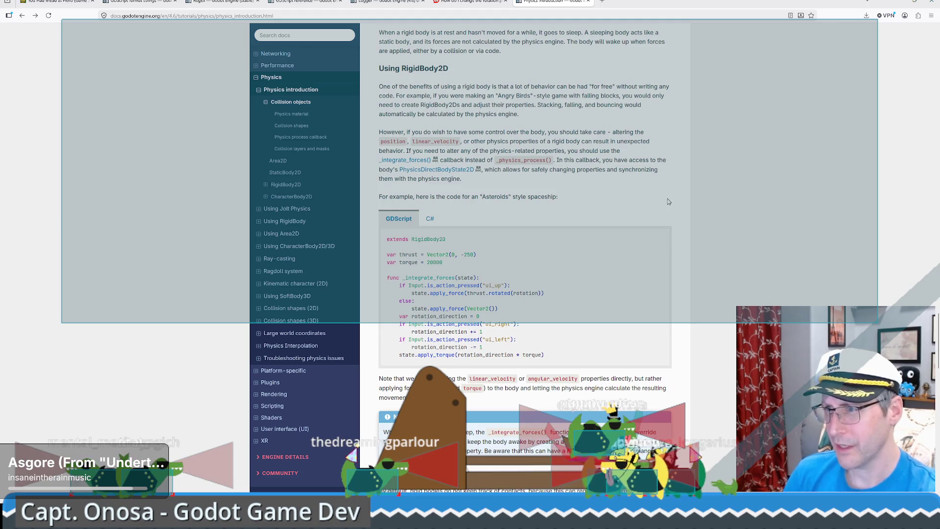
scroll(671, 200, "down", 6)
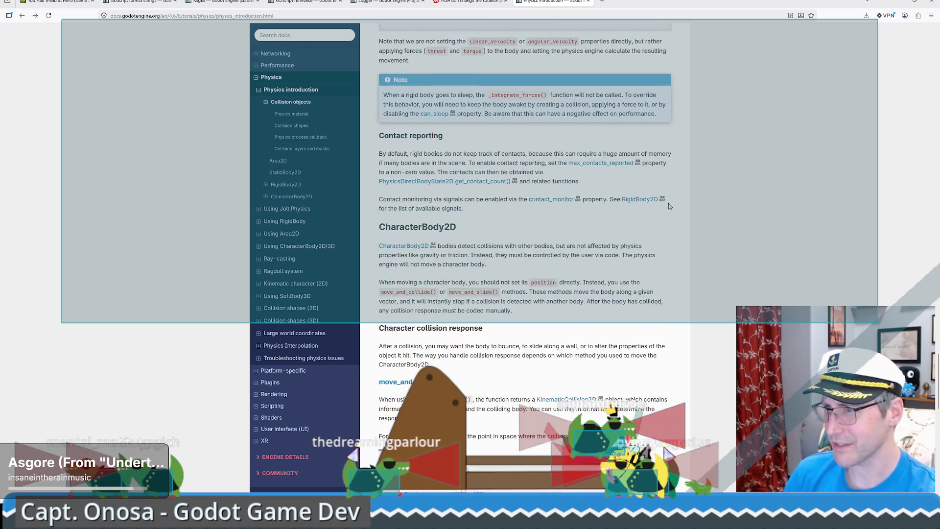
scroll(663, 206, "down", 4)
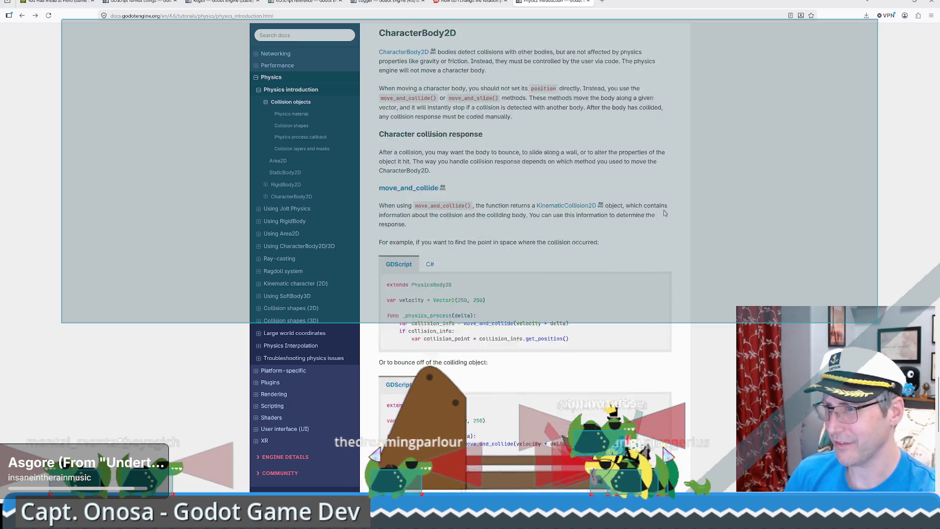
scroll(658, 210, "down", 10)
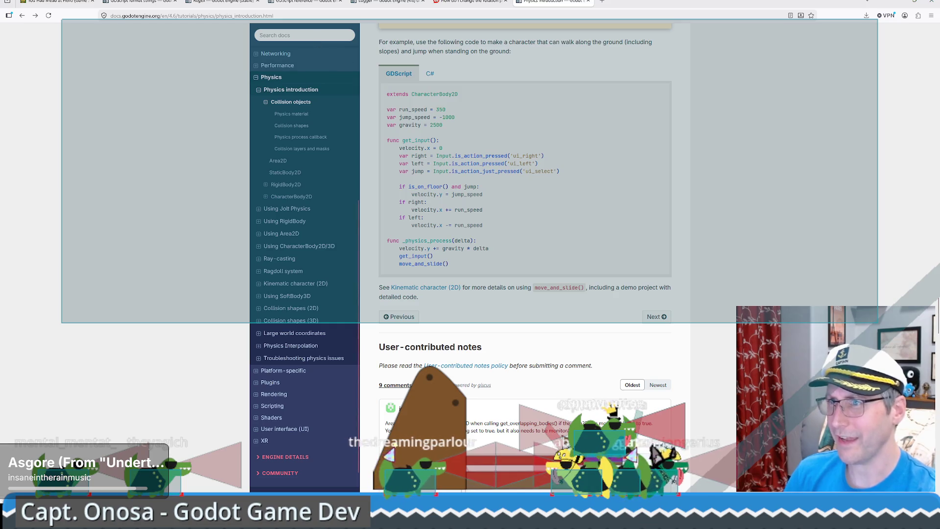
left_click(316, 37)
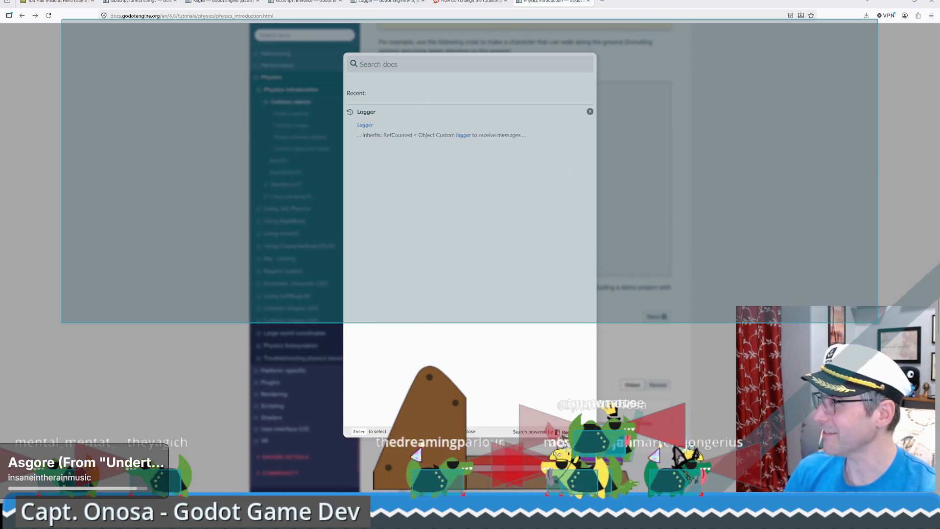
Search the docs for AnimatableBody2D, highlight its AnimationPlayer note, and select the scene's AnimationPlayer node.
left_click(435, 71)
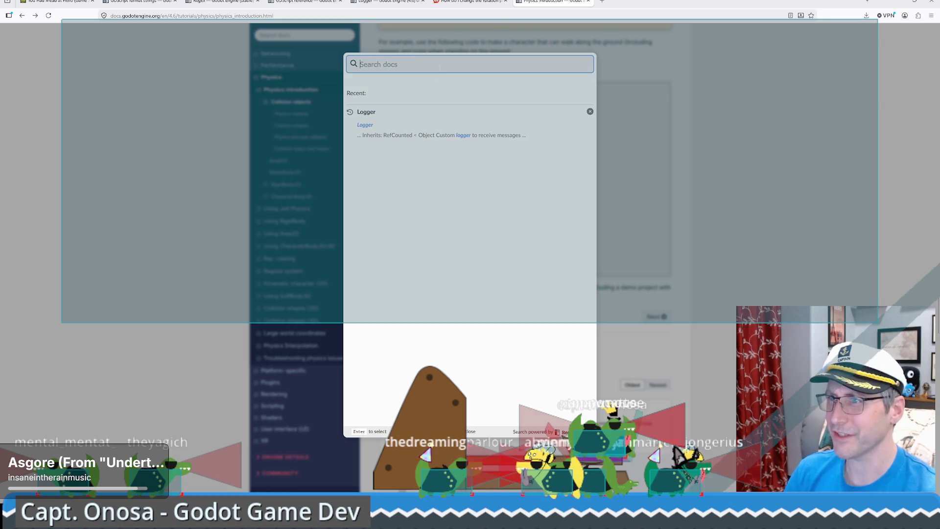
type("AnimatableBody2D")
left_click(387, 114)
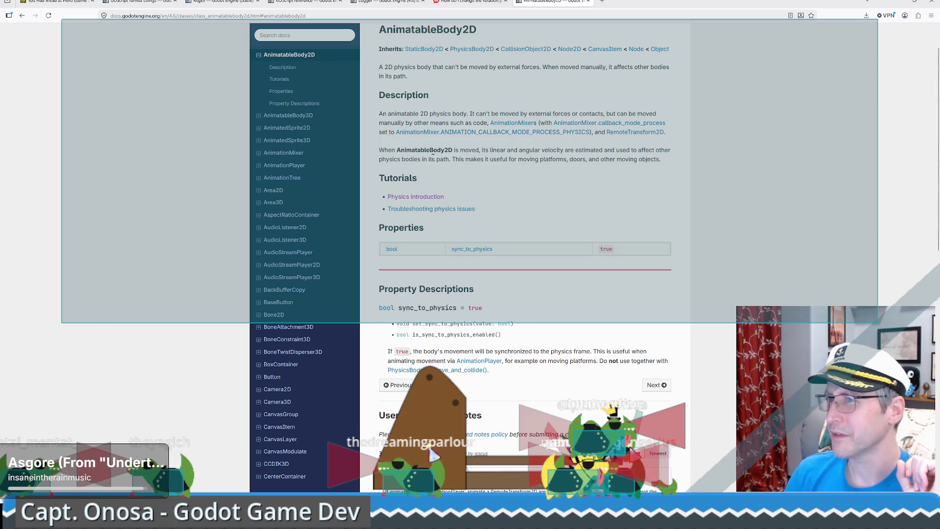
scroll(485, 149, "down", 5)
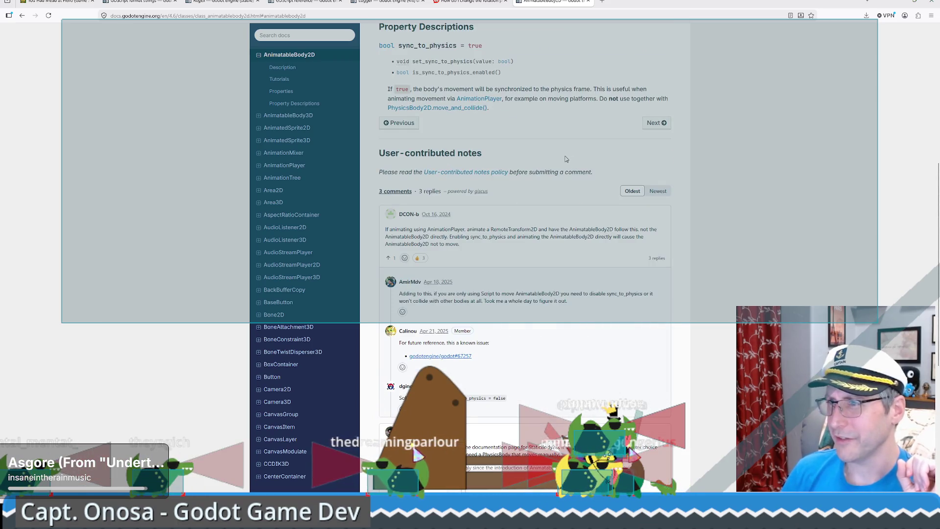
scroll(494, 176, "up", 2)
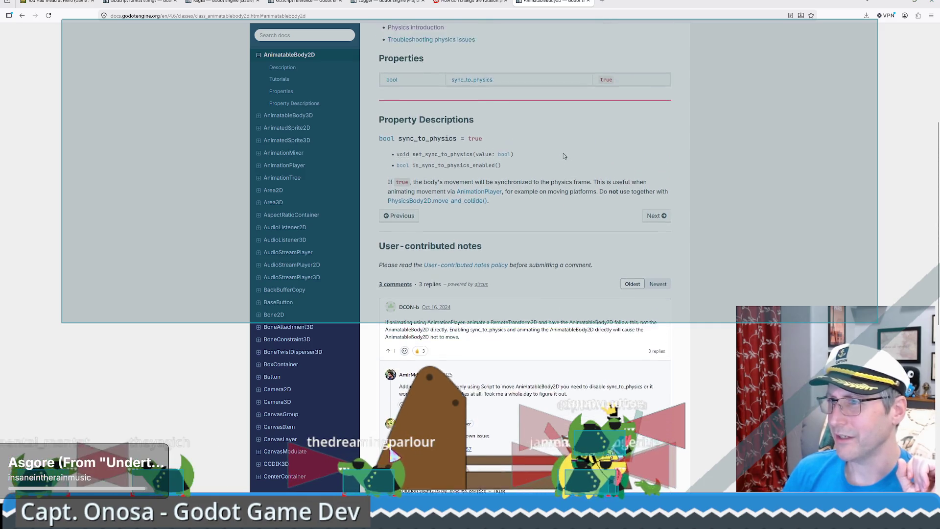
left_click_drag(431, 201, 451, 201)
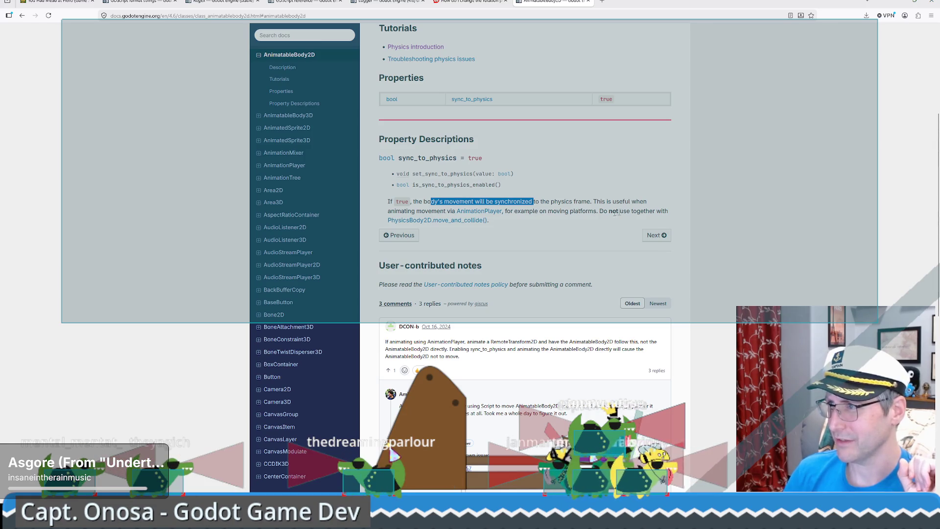
mouse_move(597, 201)
left_mouse_down()
mouse_move(632, 202)
mouse_move(451, 210)
left_mouse_up()
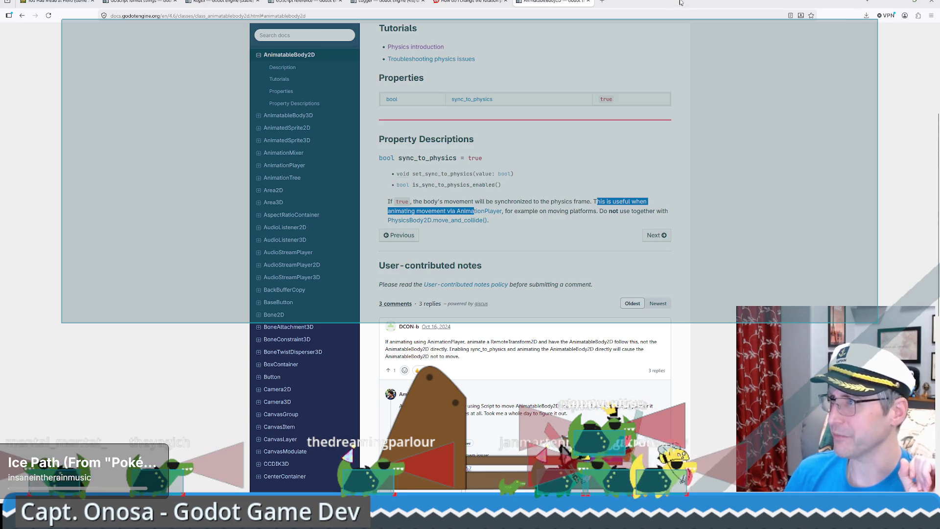
key("alt+Tab")
left_click(49, 112)
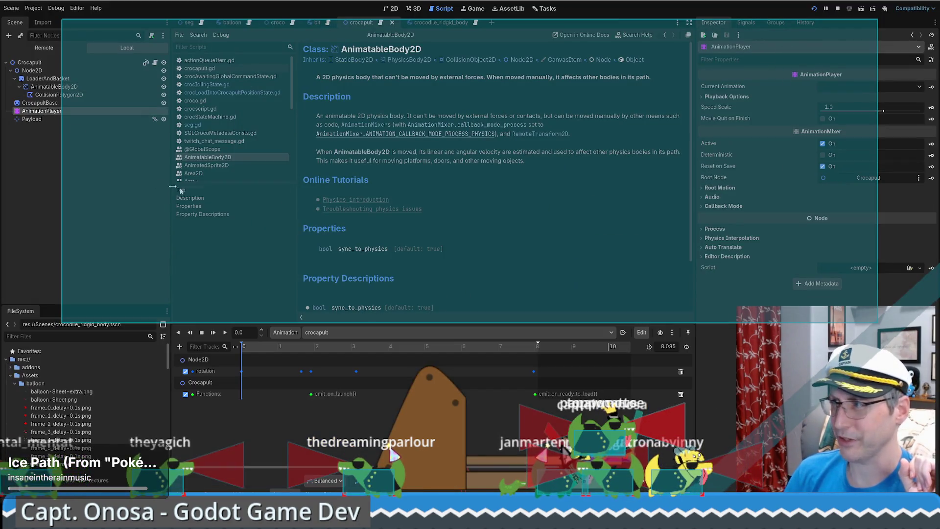
key("alt+Tab")
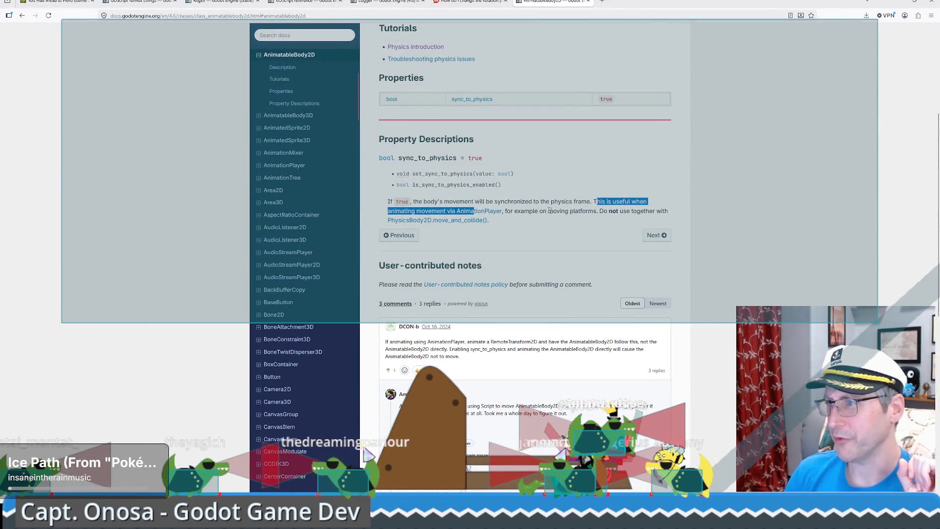
Highlight the move_and_collide warning and the RemoteTransform2D user comment, then return to the page top.
mouse_move(600, 210)
left_mouse_down()
mouse_move(492, 215)
mouse_move(515, 223)
left_mouse_up()
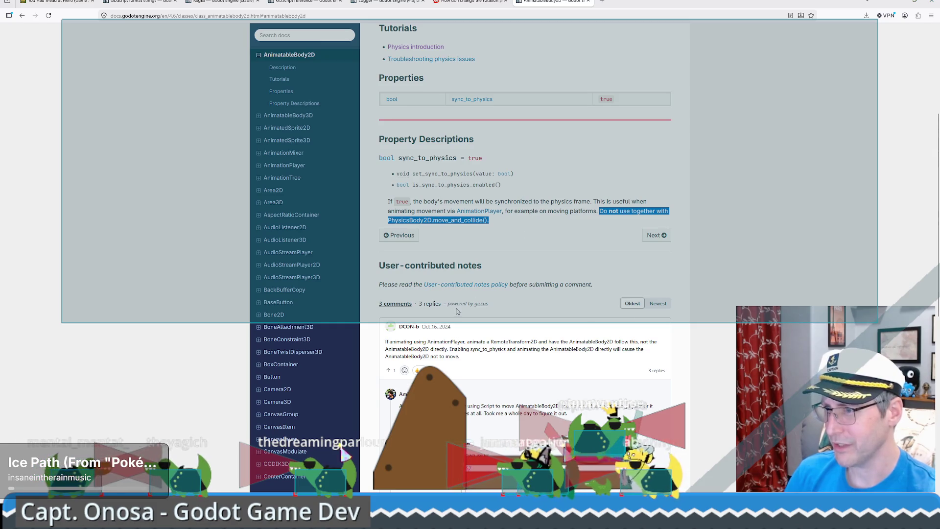
scroll(457, 311, "down", 3)
double_click(446, 267)
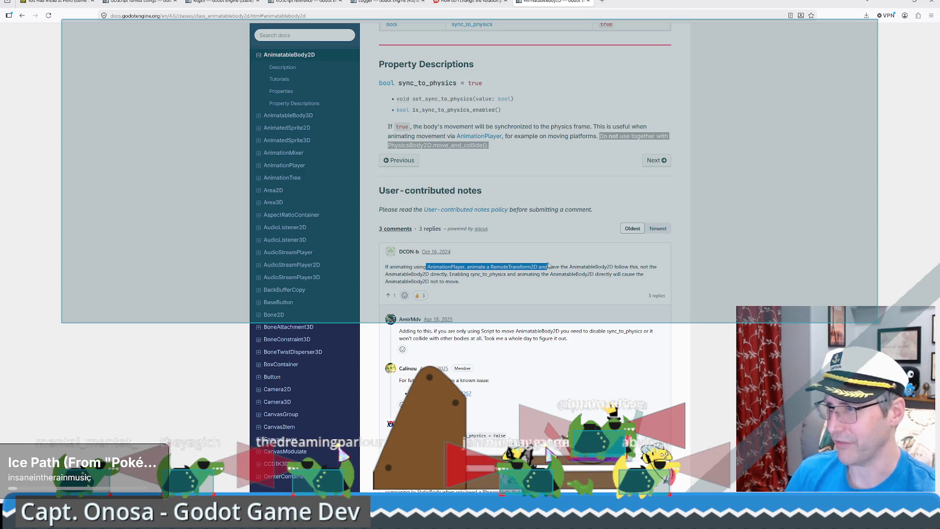
mouse_move(598, 266)
left_mouse_down()
mouse_move(612, 265)
mouse_move(588, 266)
left_mouse_up()
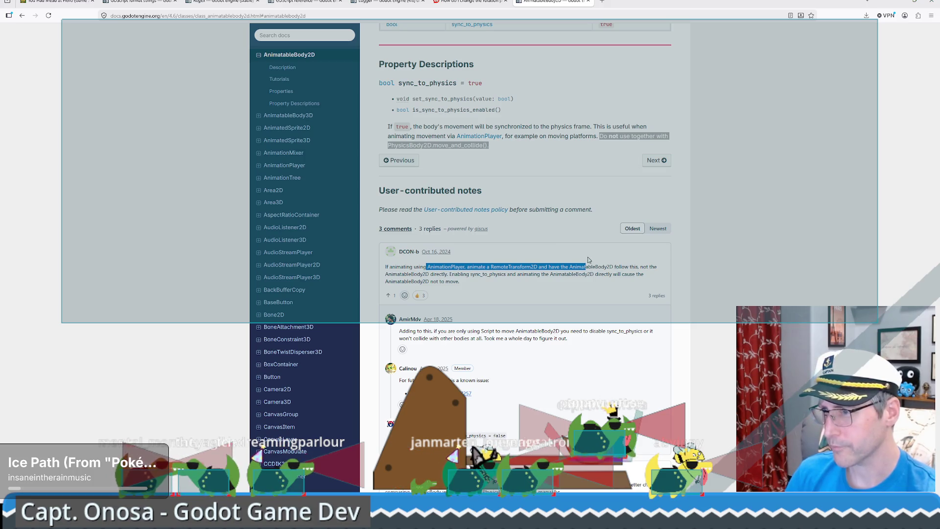
scroll(589, 260, "down", 2)
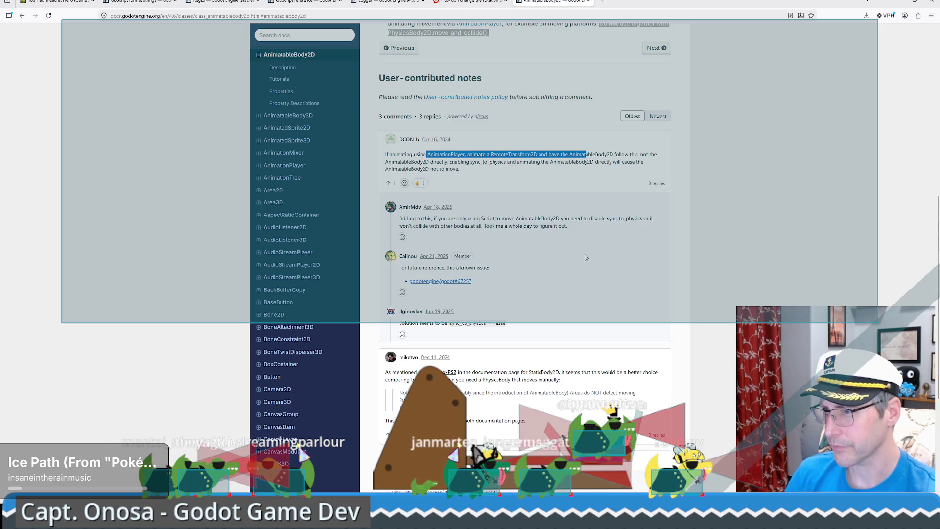
scroll(586, 257, "down", 2)
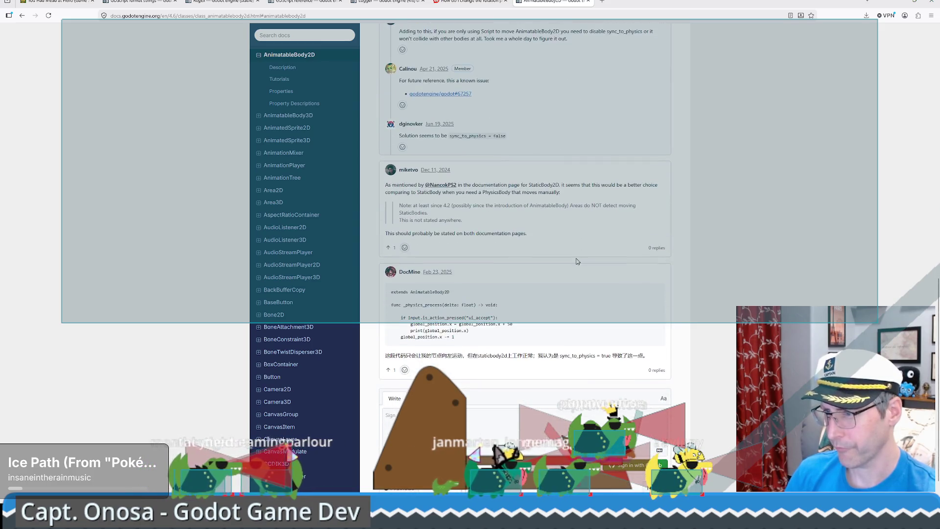
key("Home")
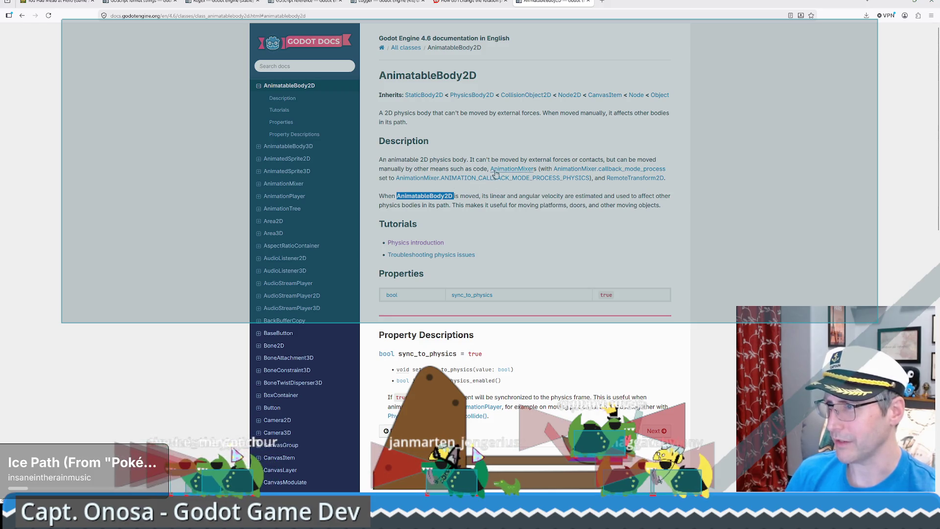
Open and scroll through the AnimationMixer class reference.
left_click(513, 169)
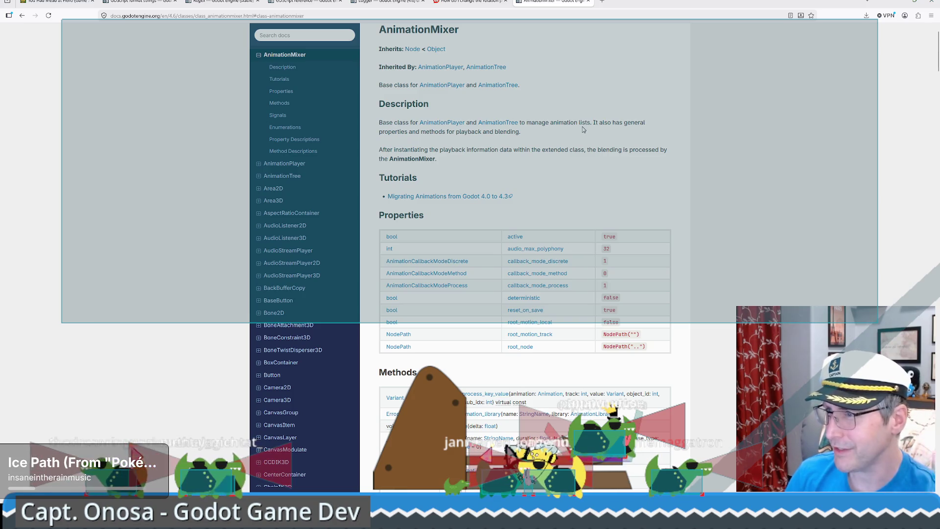
scroll(593, 132, "down", 1)
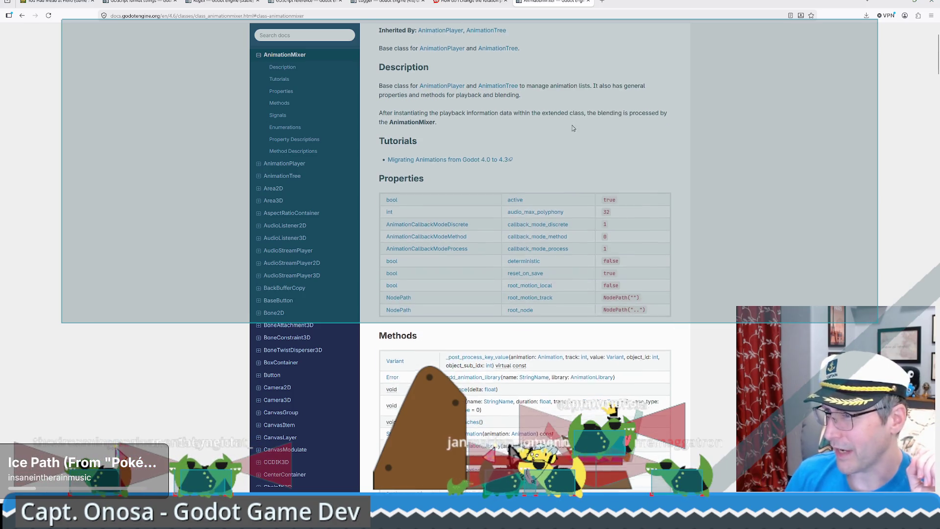
scroll(568, 119, "down", 3)
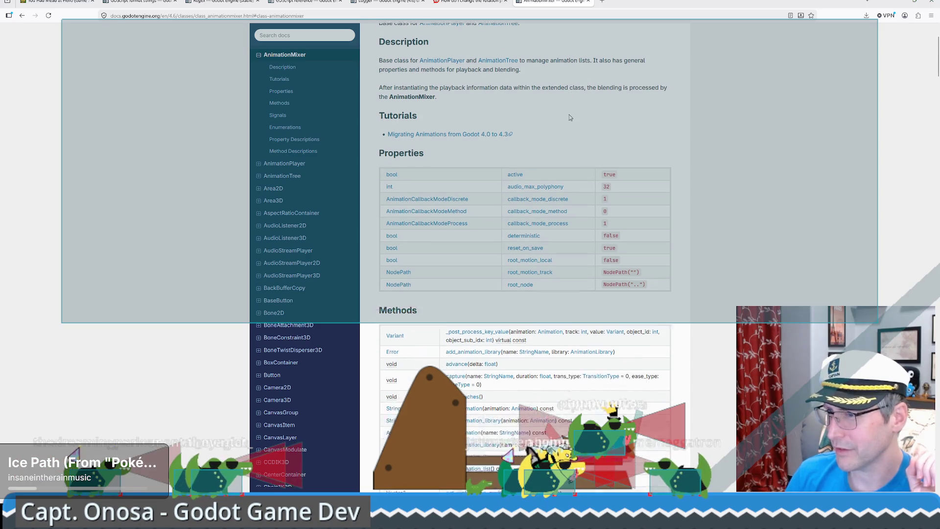
scroll(567, 119, "down", 10)
scroll(566, 125, "up", 15)
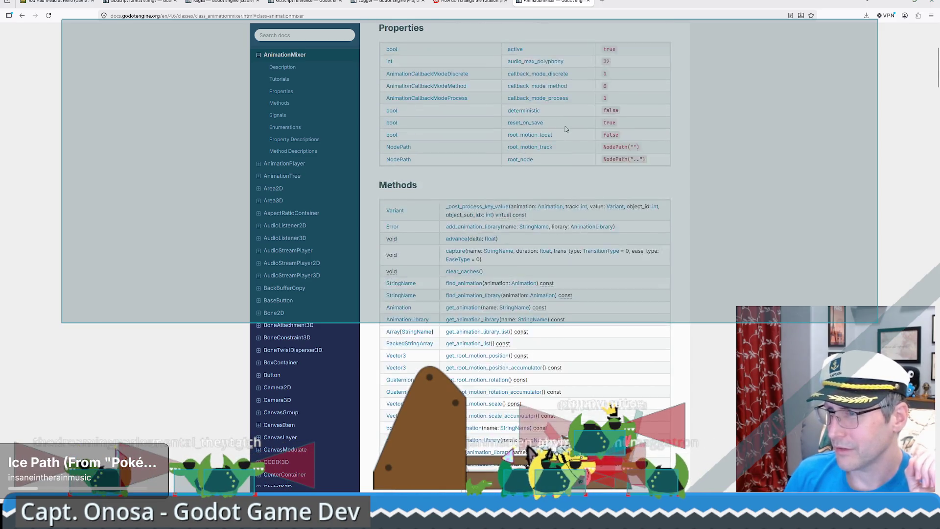
Look over the AnimationPlayer reference, then go back twice to the AnimatableBody2D page.
left_click(447, 169)
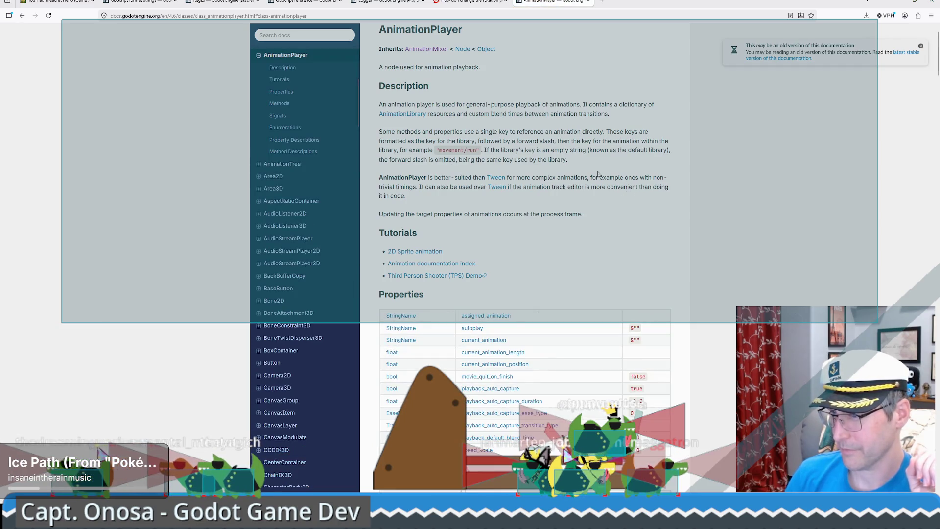
scroll(598, 172, "down", 7)
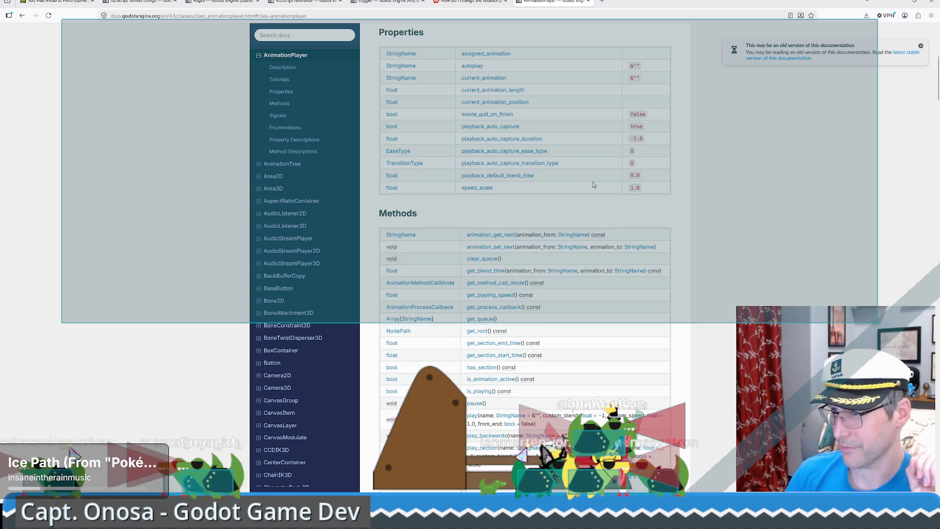
key("alt+Left")
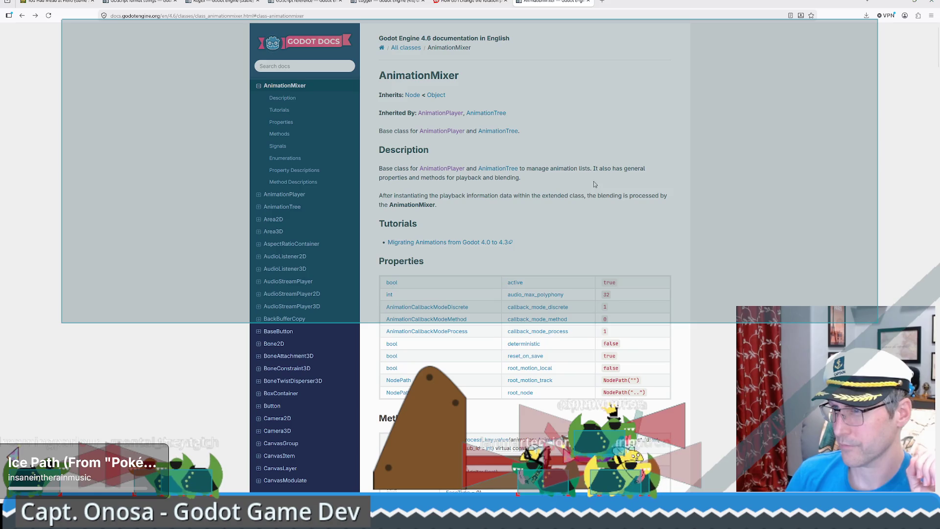
key("alt+Left")
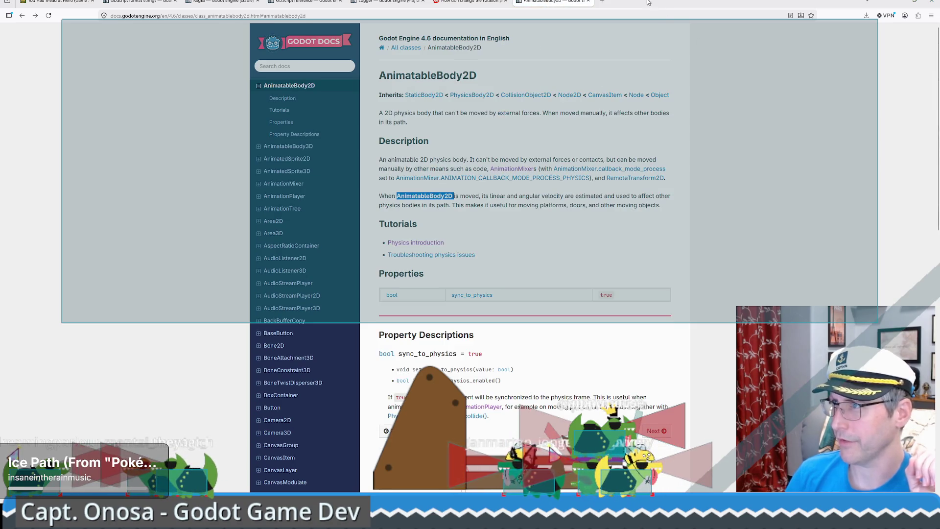
left_click(602, 2)
Google 'godot using AnimatableBody2D with animation player' and scroll through the results.
type("google.com/")
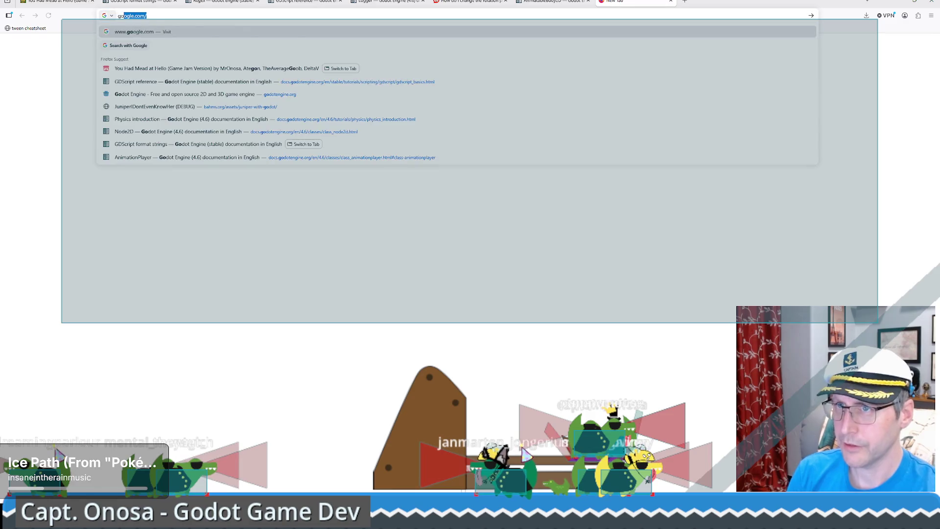
type("dot using AnimatableBody2D")
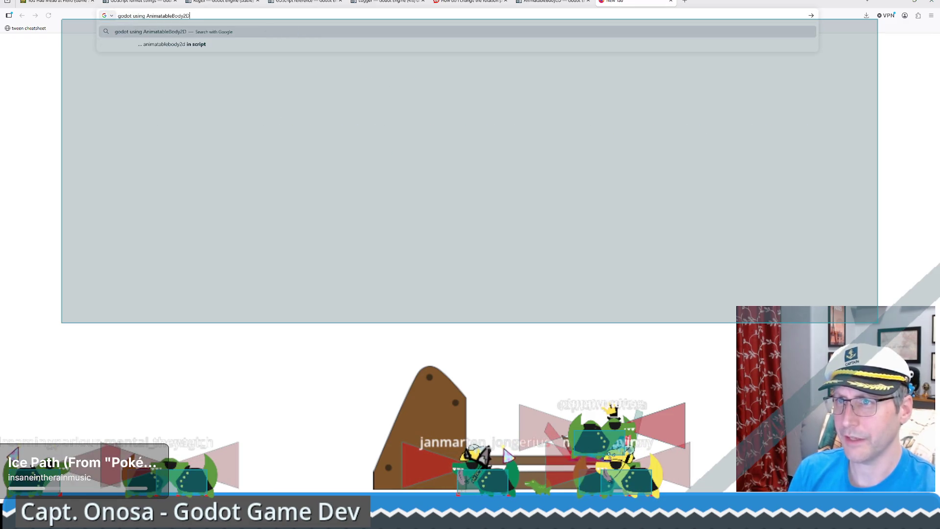
type("tiwth")
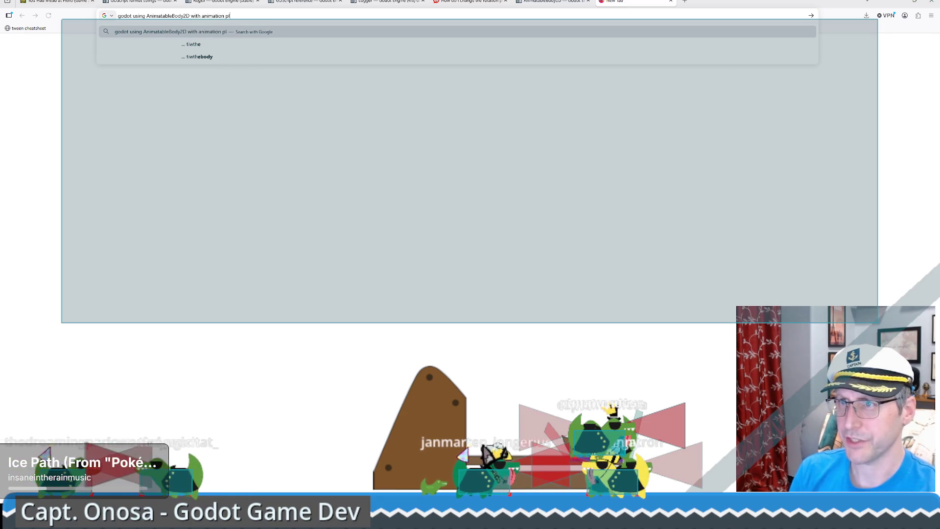
type("ayer")
key("Return")
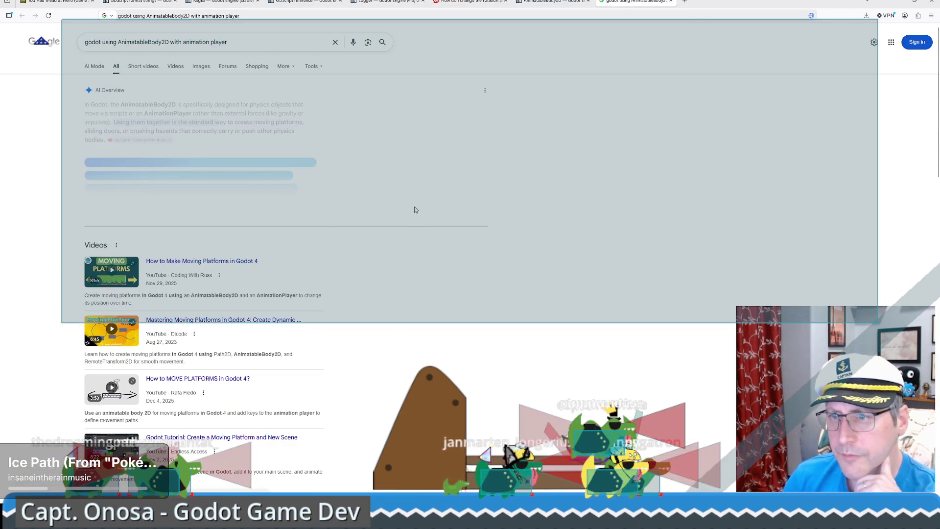
scroll(564, 189, "down", 5)
scroll(529, 184, "down", 2)
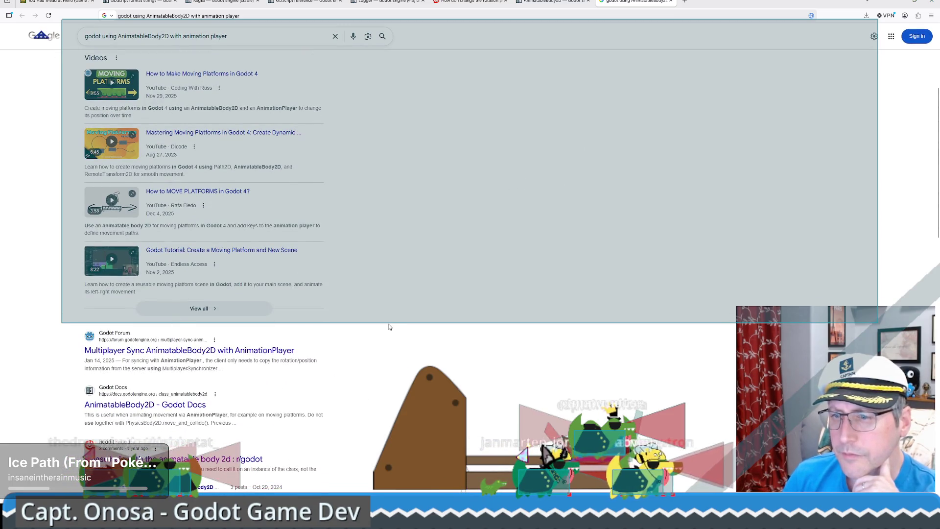
scroll(396, 320, "down", 3)
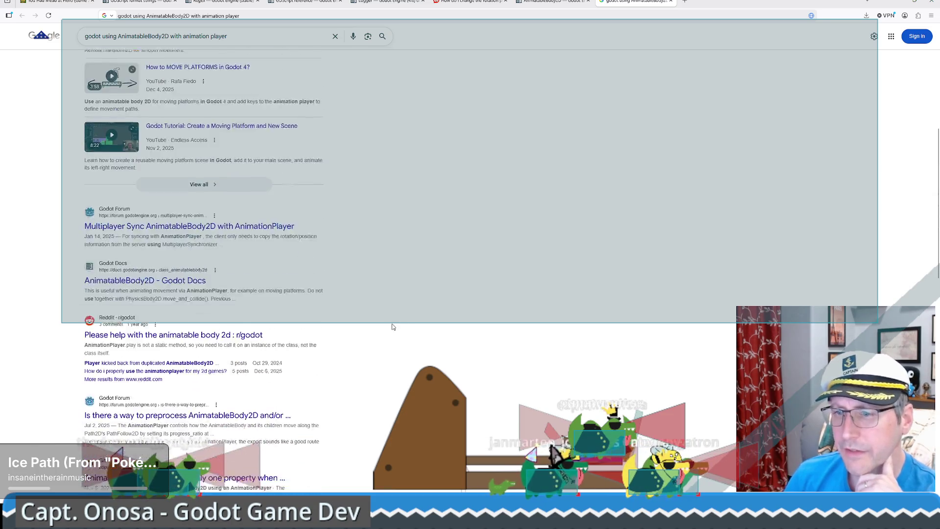
Check the Reddit thread's comment about calling play, then open the How to Make Moving Platforms video.
left_click(166, 310)
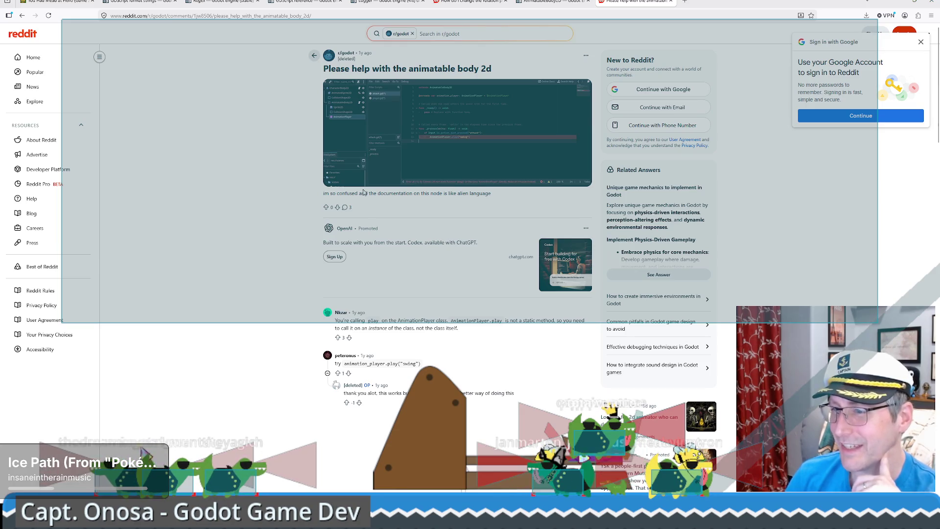
left_click_drag(368, 321, 542, 321)
left_click(543, 321)
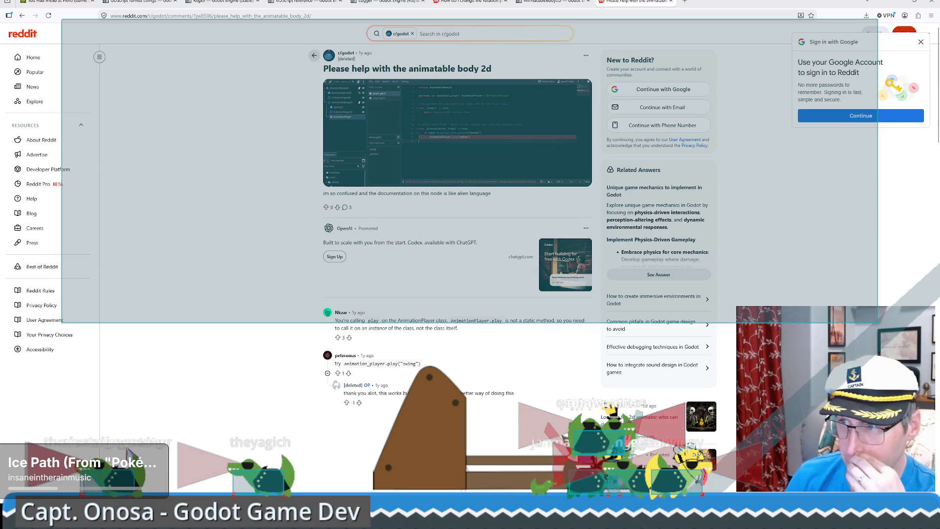
key("alt+Left")
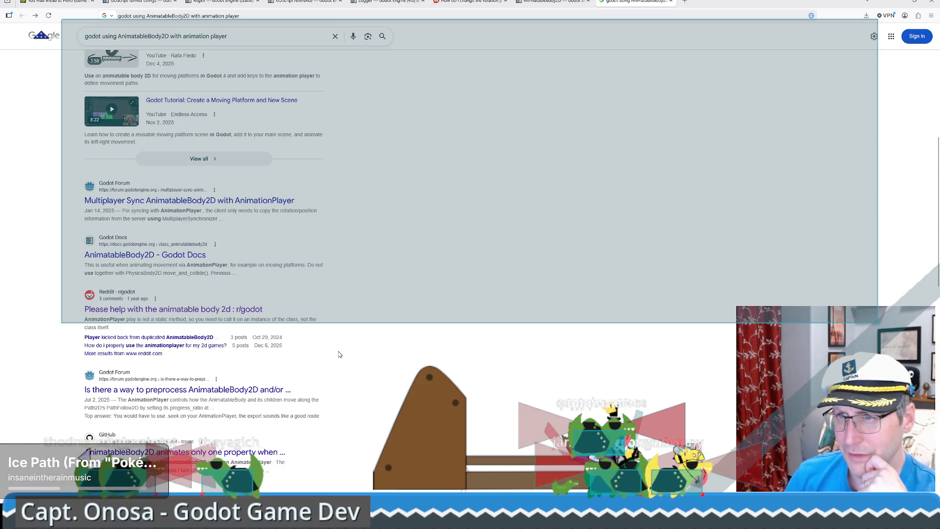
scroll(340, 355, "down", 3)
scroll(341, 356, "up", 9)
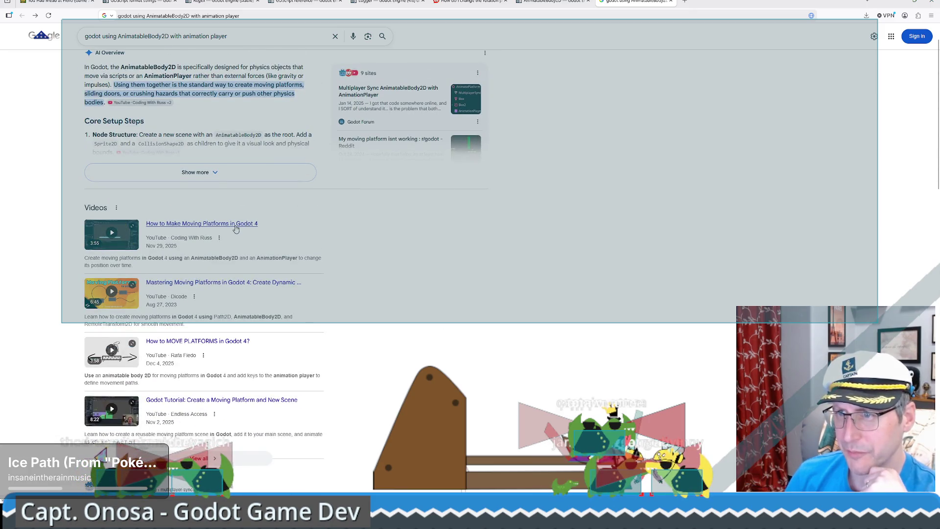
left_click(235, 227)
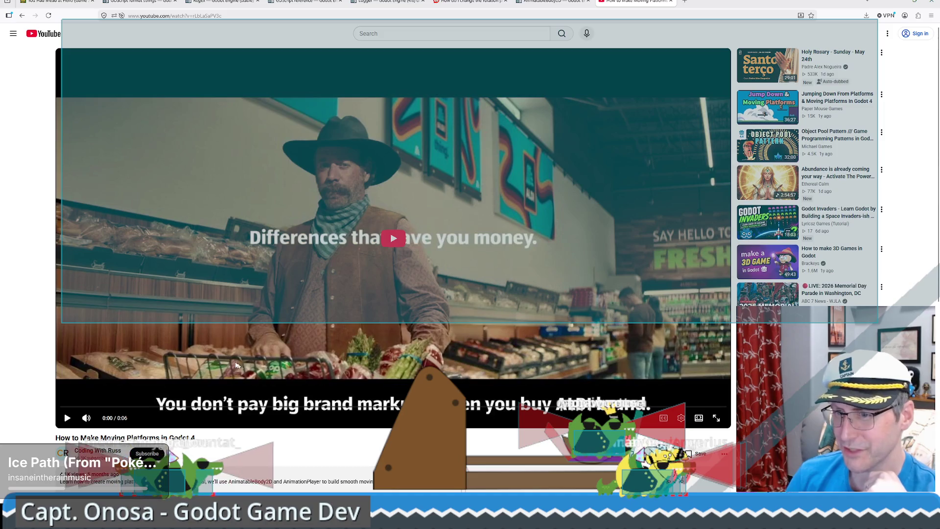
Start the video at lower volume, skip the ad, and expand the description.
left_click(414, 292)
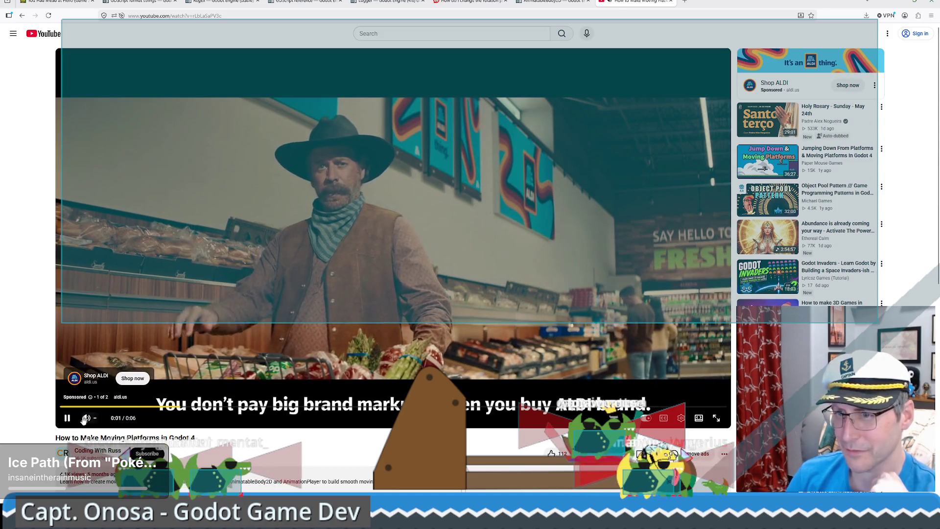
left_click(102, 419)
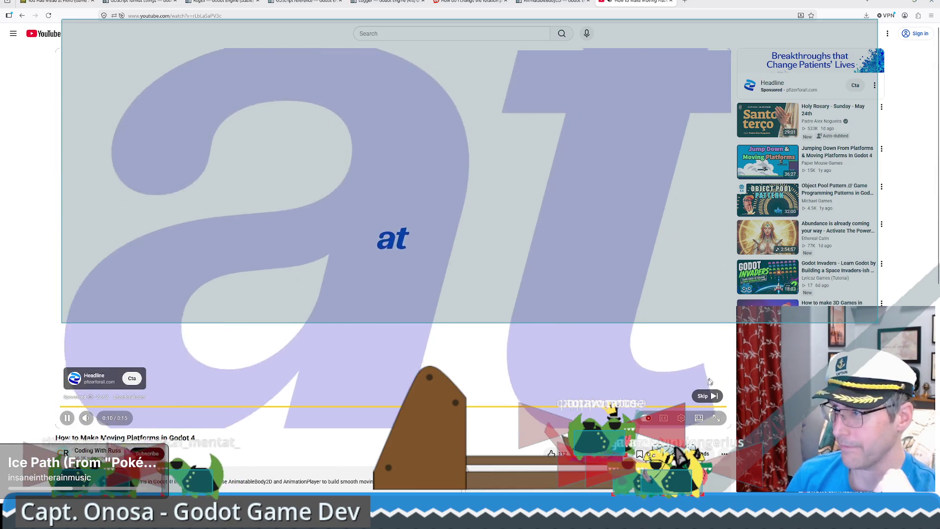
left_click(705, 396)
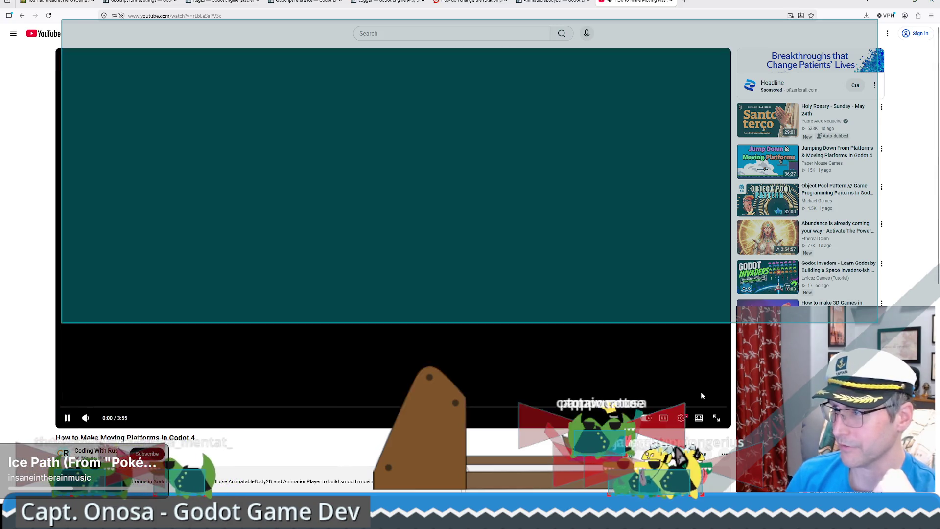
scroll(277, 336, "down", 4)
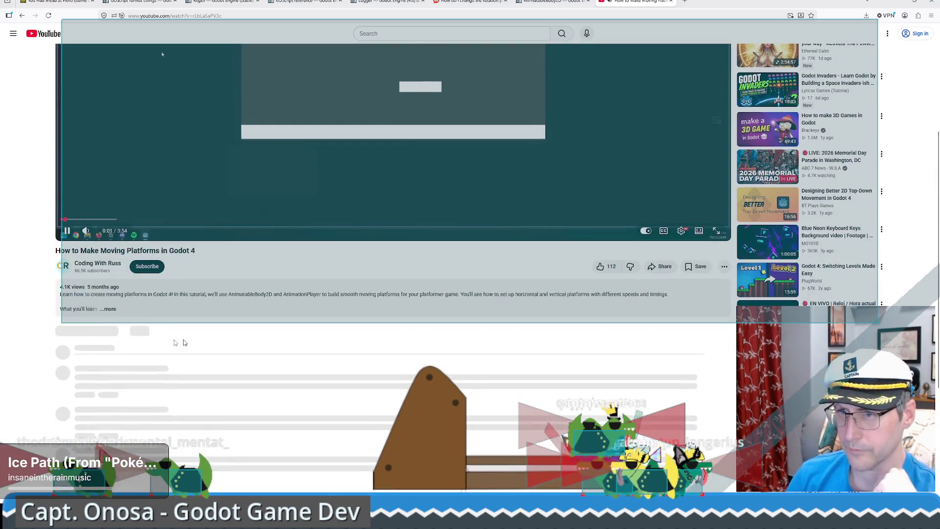
left_click(297, 292)
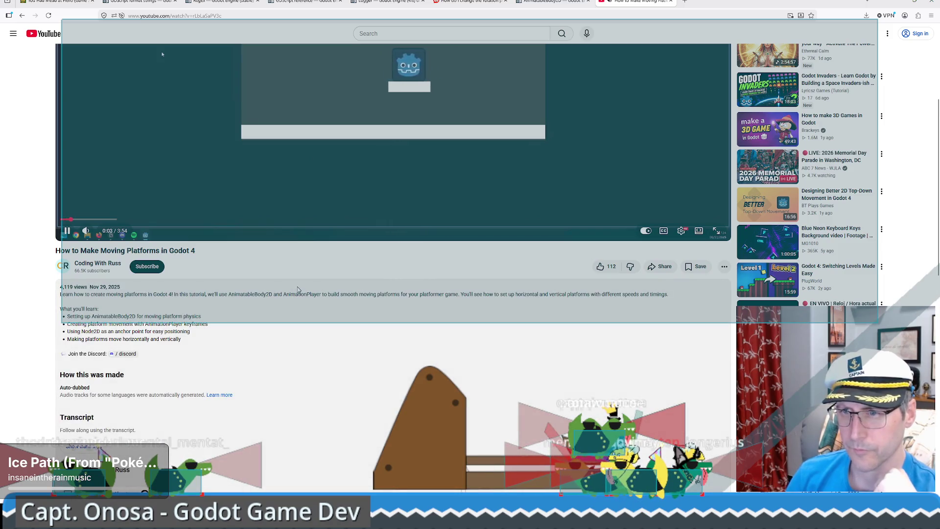
scroll(294, 295, "down", 3)
scroll(293, 304, "up", 7)
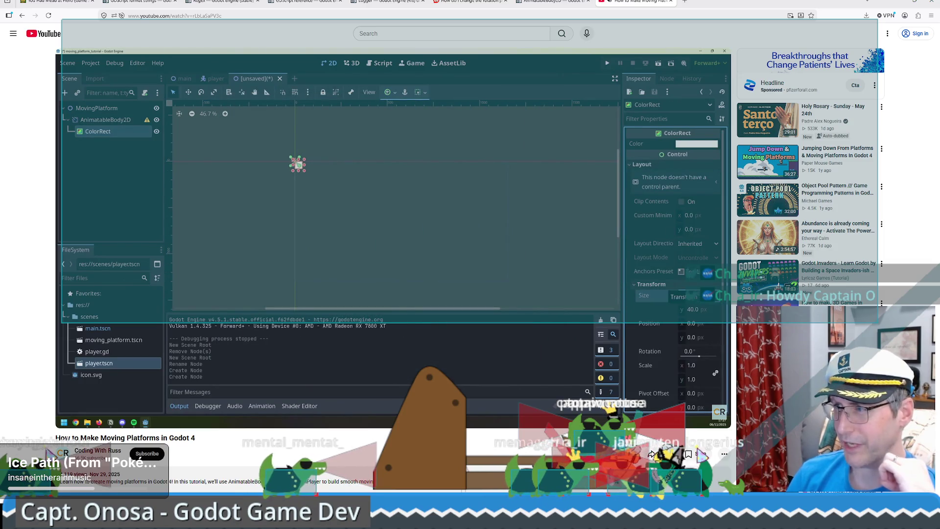
Pause, rewind to the node-creation part, and resume the tutorial through the AnimationPlayer setup.
mouse_move(471, 241)
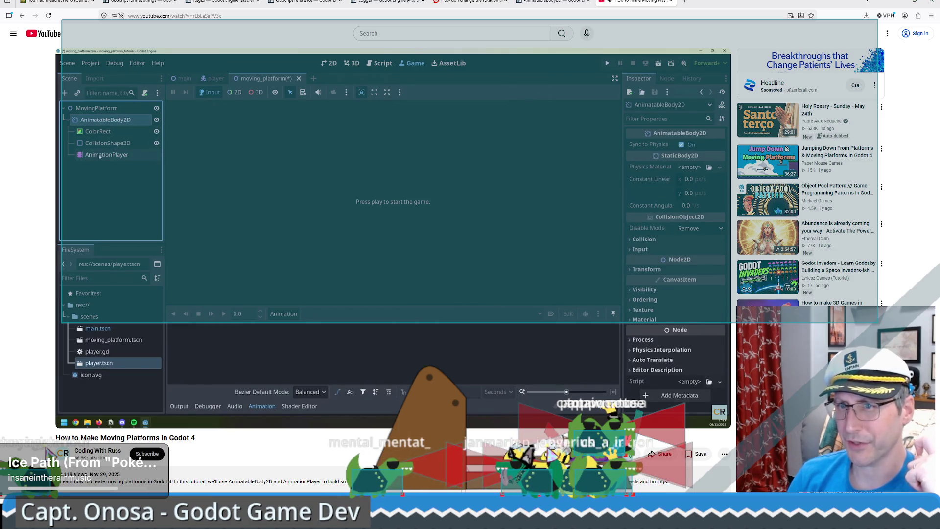
left_click(366, 271)
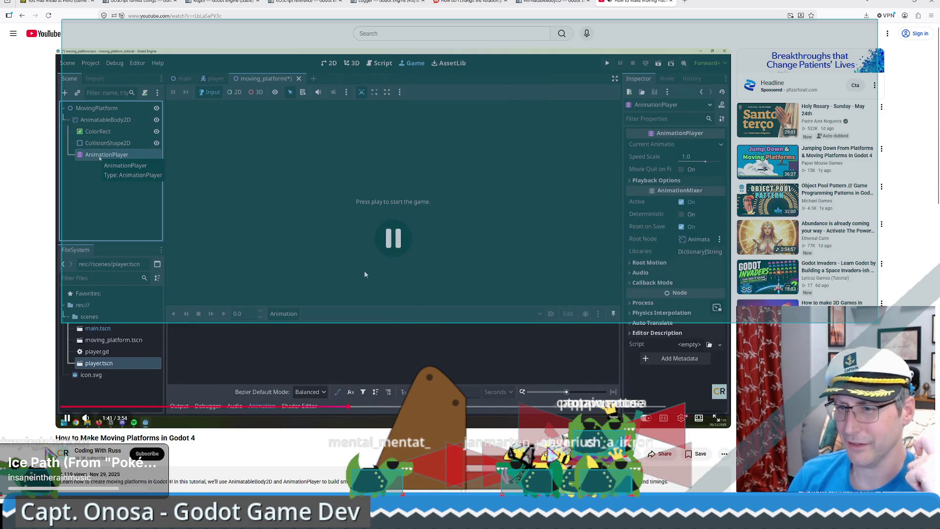
left_click(331, 408)
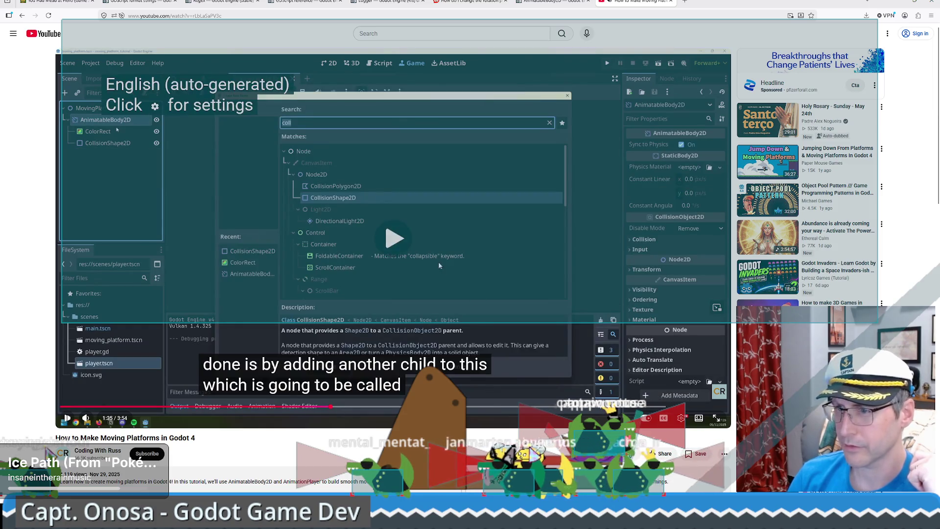
left_click(440, 265)
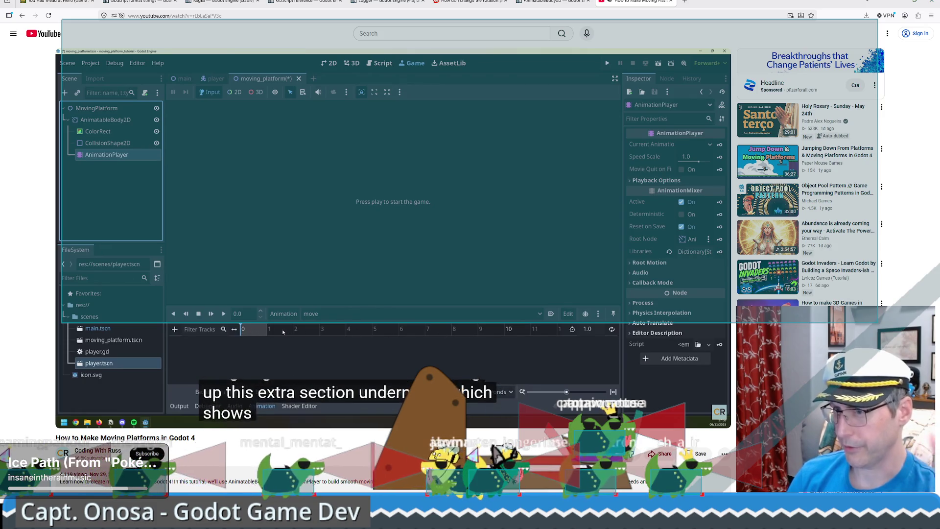
mouse_move(457, 249)
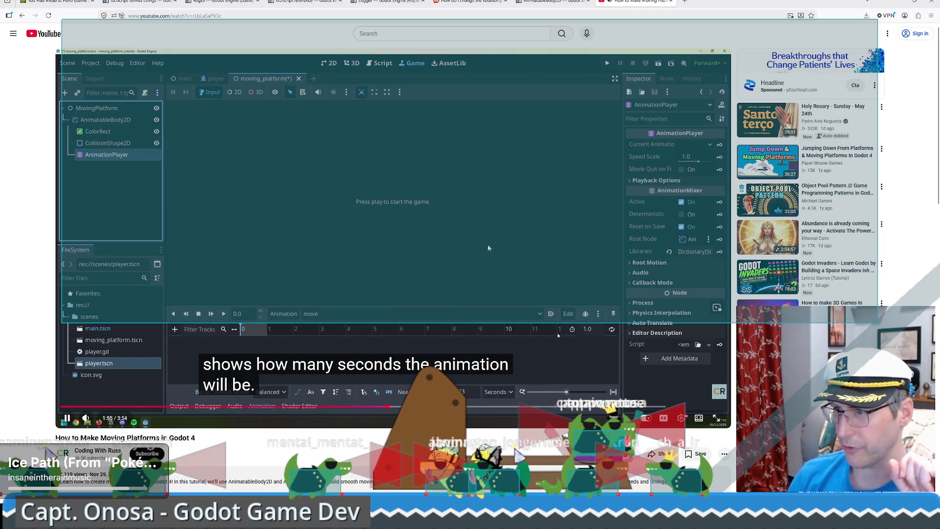